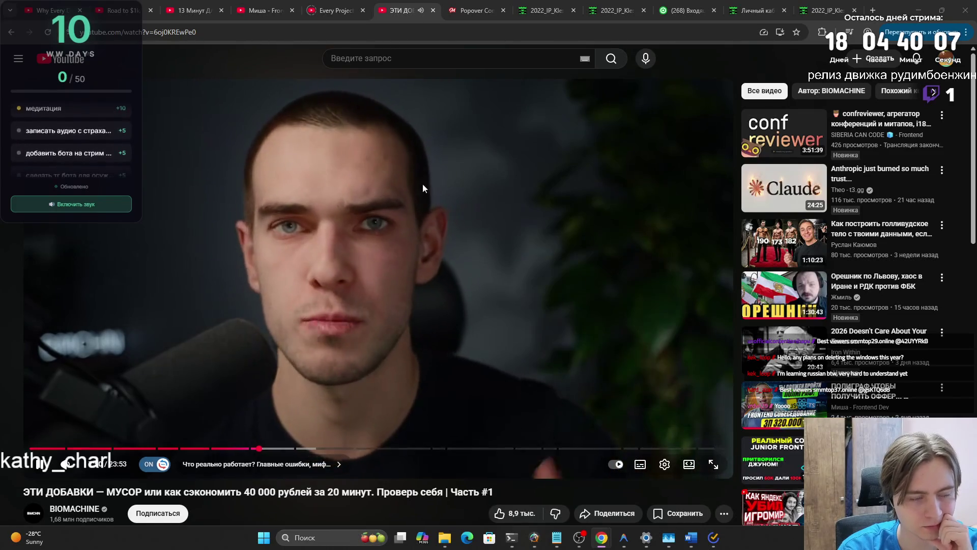
- Open the YouTube home page from the logo in a new tab and switch to it
{"action": "right_click", "coordinate": [84, 64]}
{"action": "left_click", "coordinate": [96, 71]}
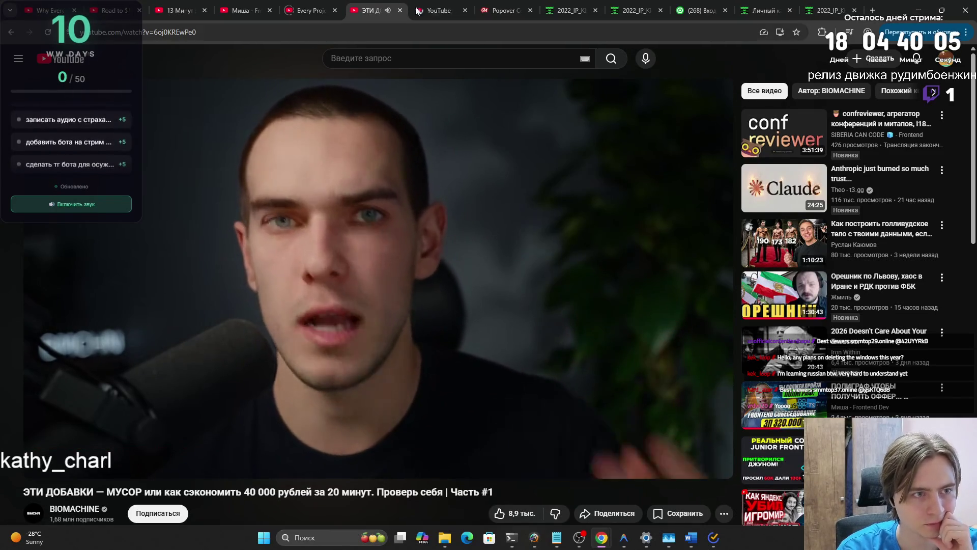
{"action": "left_click", "coordinate": [439, 10]}
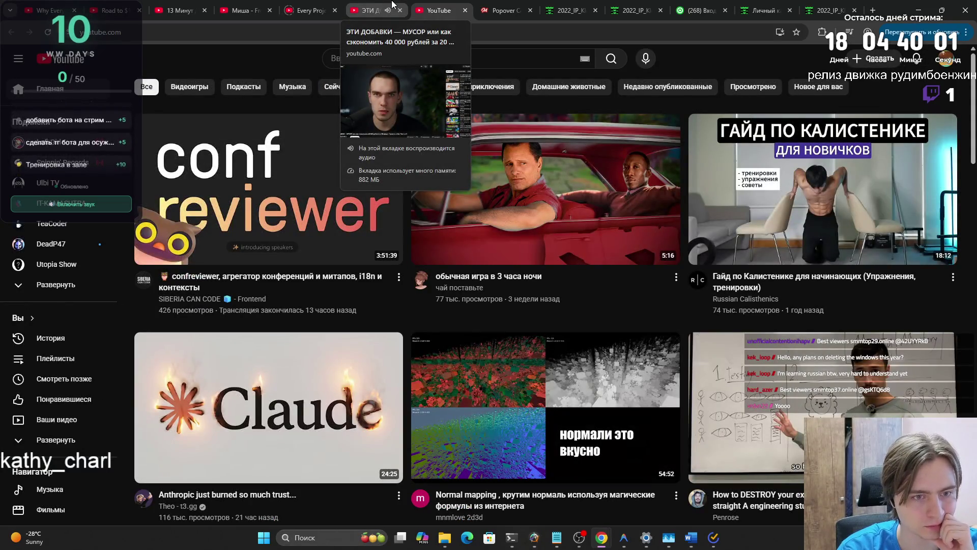
{"action": "mouse_move", "coordinate": [509, 176]}
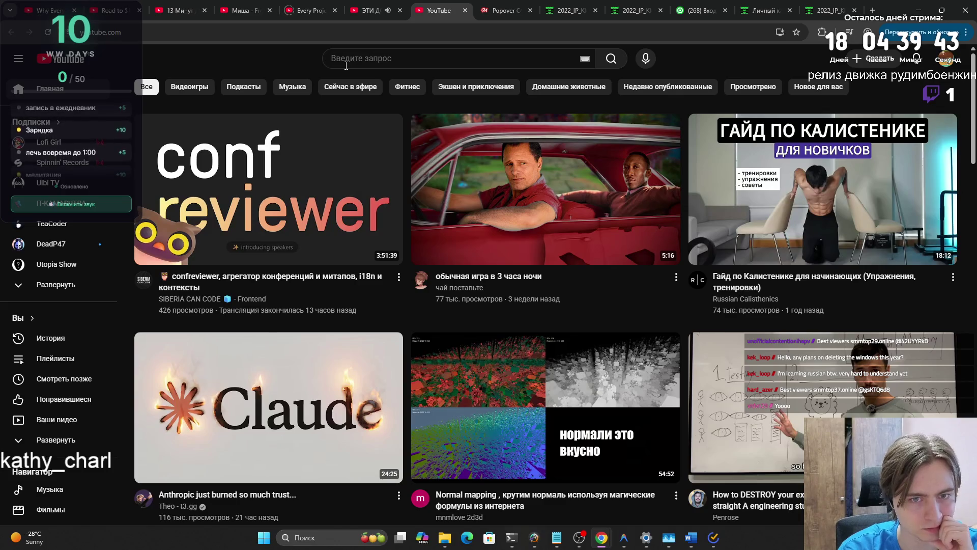
{"action": "scroll", "coordinate": [346, 66], "scroll_direction": "down", "scroll_amount": 4}
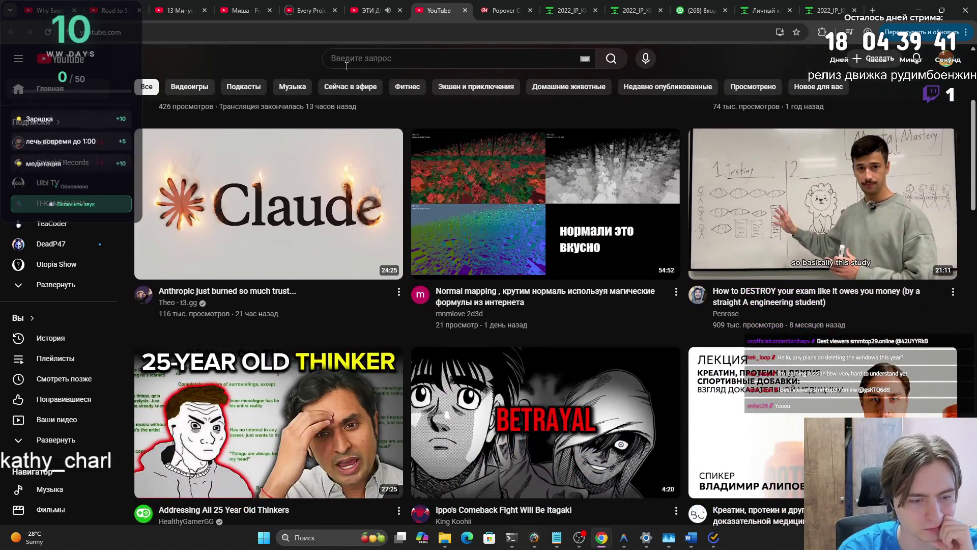
{"action": "scroll", "coordinate": [347, 67], "scroll_direction": "down", "scroll_amount": 1}
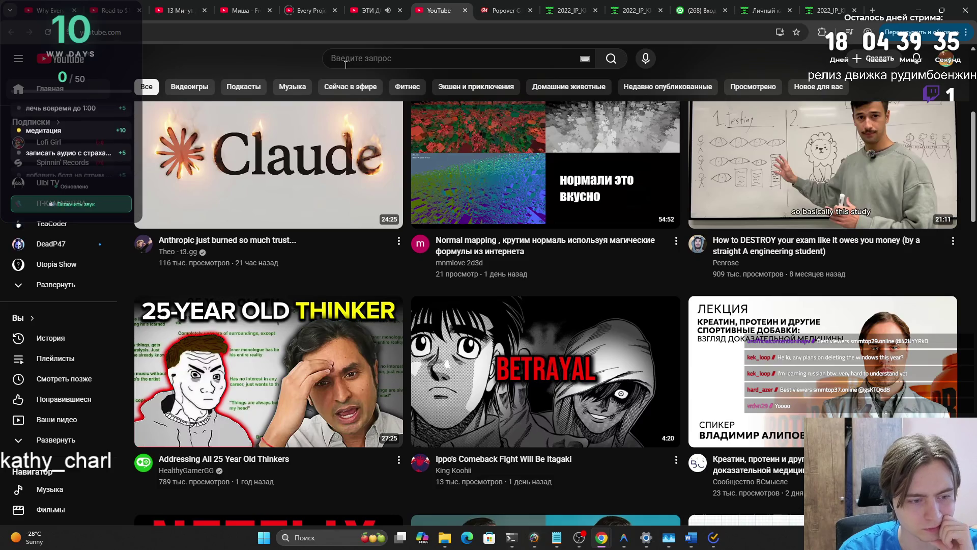
{"action": "scroll", "coordinate": [388, 103], "scroll_direction": "up", "scroll_amount": 1}
{"action": "mouse_move", "coordinate": [547, 398]}
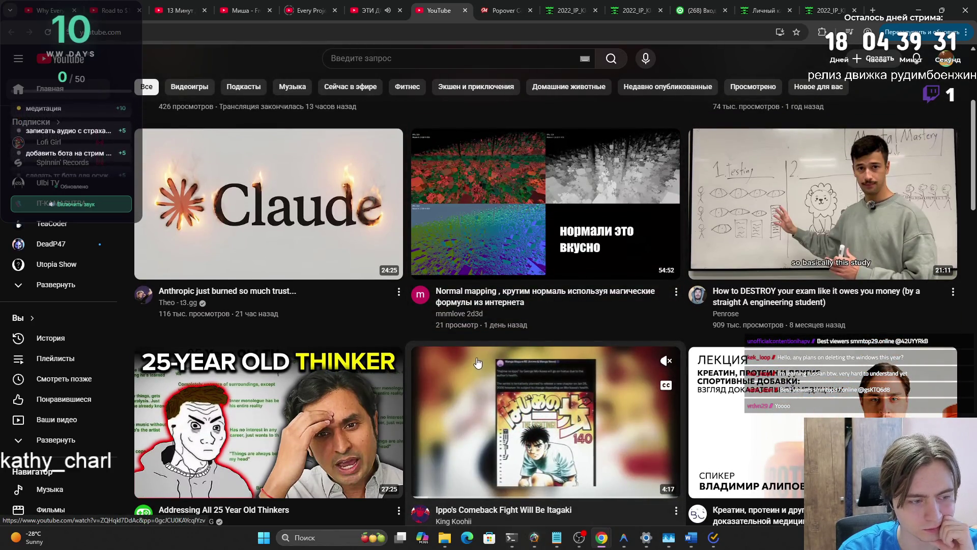
{"action": "scroll", "coordinate": [464, 352], "scroll_direction": "down", "scroll_amount": 1}
{"action": "scroll", "coordinate": [464, 353], "scroll_direction": "down", "scroll_amount": 3}
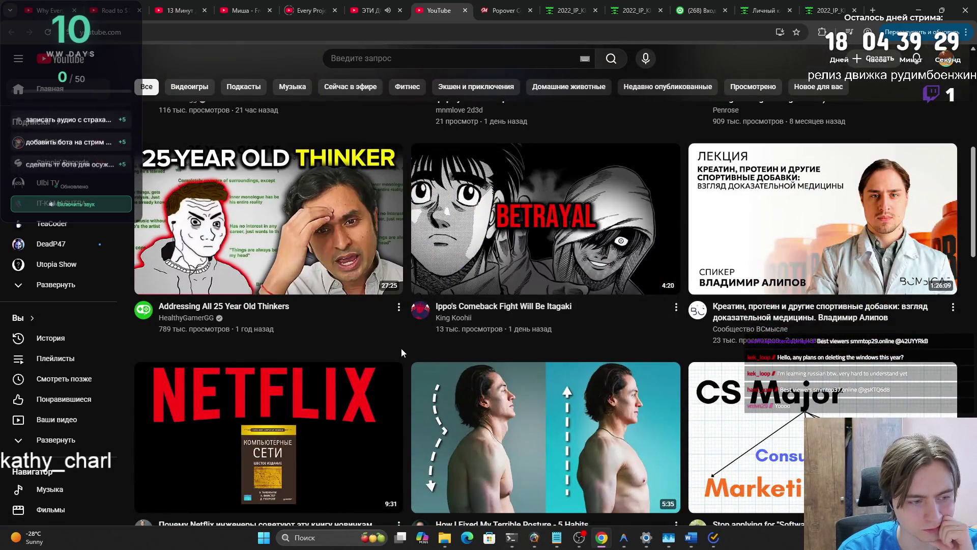
{"action": "scroll", "coordinate": [402, 337], "scroll_direction": "down", "scroll_amount": 5}
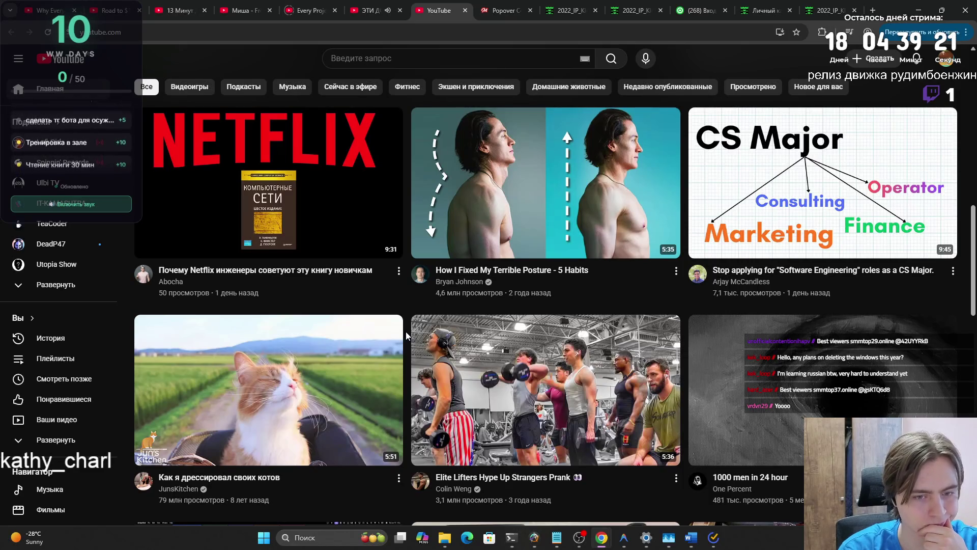
{"action": "scroll", "coordinate": [405, 332], "scroll_direction": "down", "scroll_amount": 1}
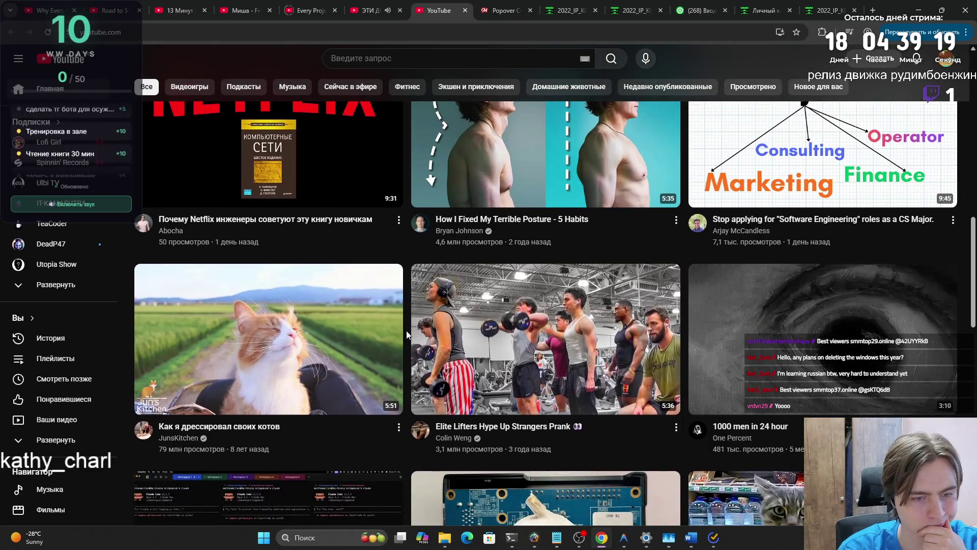
{"action": "mouse_move", "coordinate": [440, 333]}
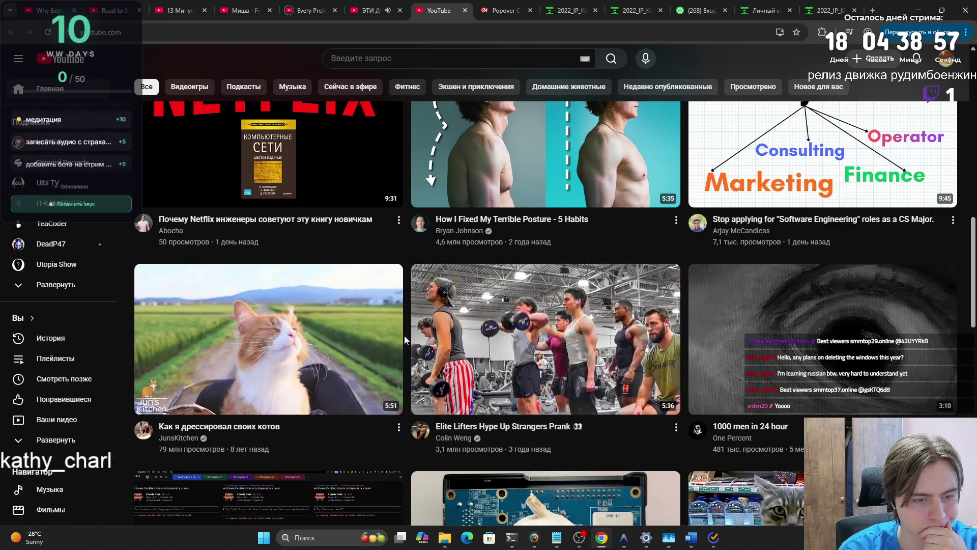
{"action": "mouse_move", "coordinate": [445, 350]}
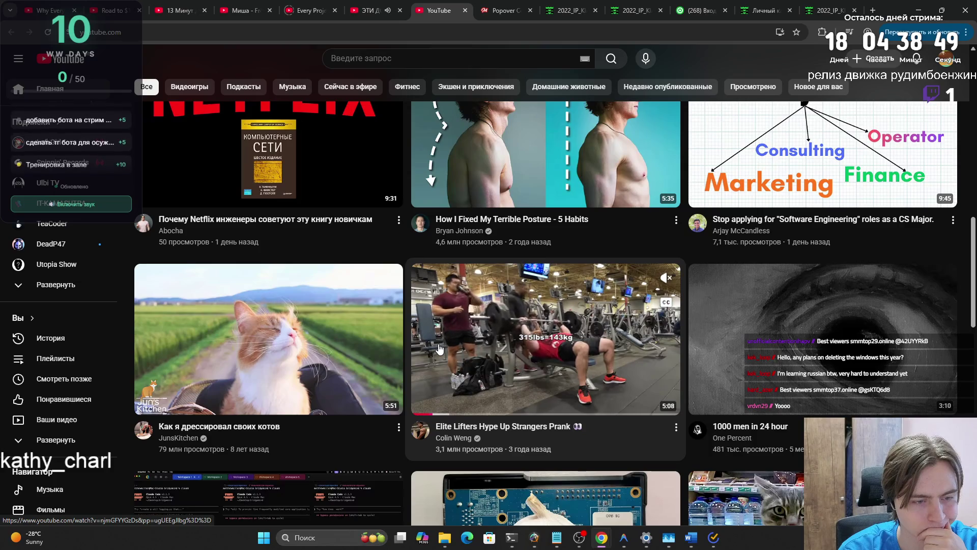
- Close the YouTube home page tab to return to the supplements video
{"action": "key", "text": "ctrl+w"}
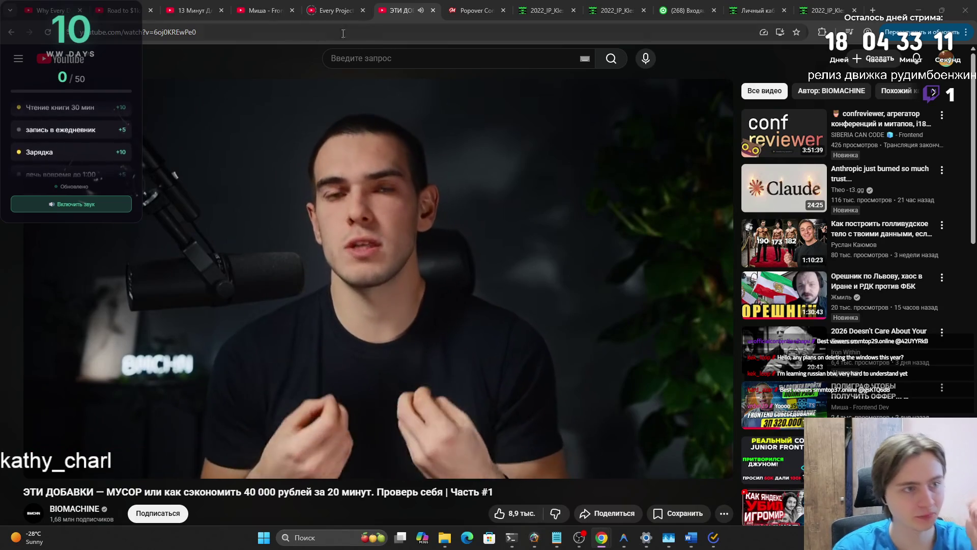
- Return to the YouTube home feed and scroll down to The Sad Tech of CES 2026
{"action": "left_click", "coordinate": [61, 57]}
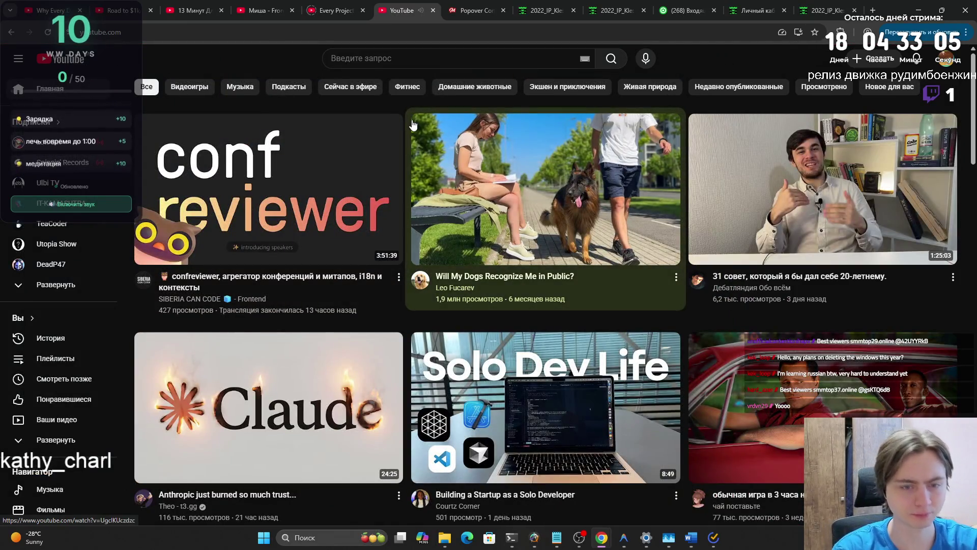
{"action": "mouse_move", "coordinate": [657, 147]}
{"action": "scroll", "coordinate": [656, 147], "scroll_direction": "down", "scroll_amount": 1}
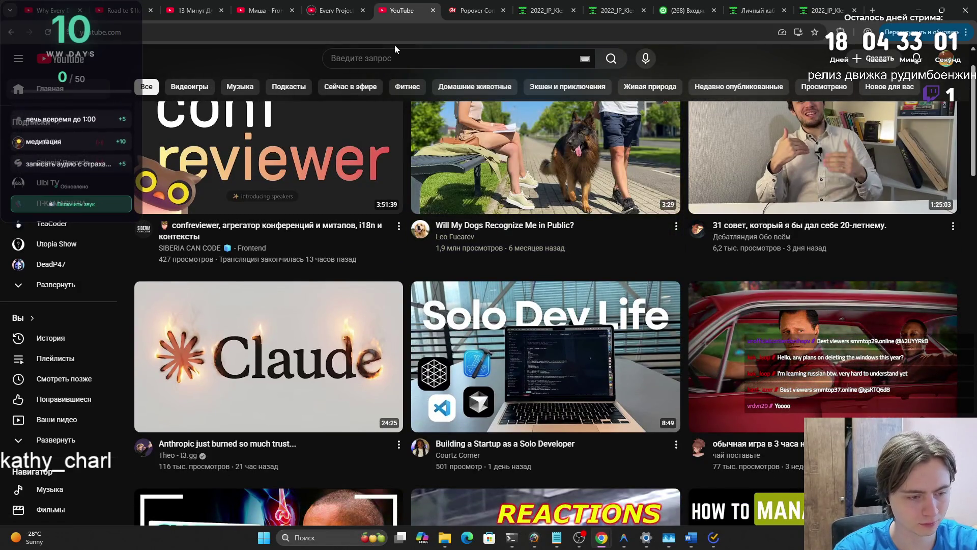
{"action": "scroll", "coordinate": [441, 109], "scroll_direction": "down", "scroll_amount": 3}
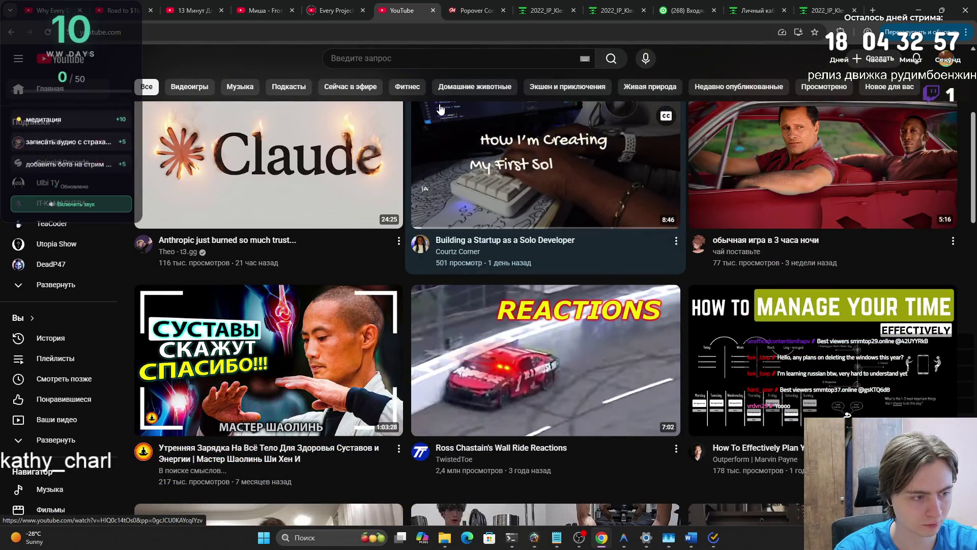
{"action": "scroll", "coordinate": [441, 109], "scroll_direction": "down", "scroll_amount": 2}
{"action": "scroll", "coordinate": [441, 110], "scroll_direction": "down", "scroll_amount": 3}
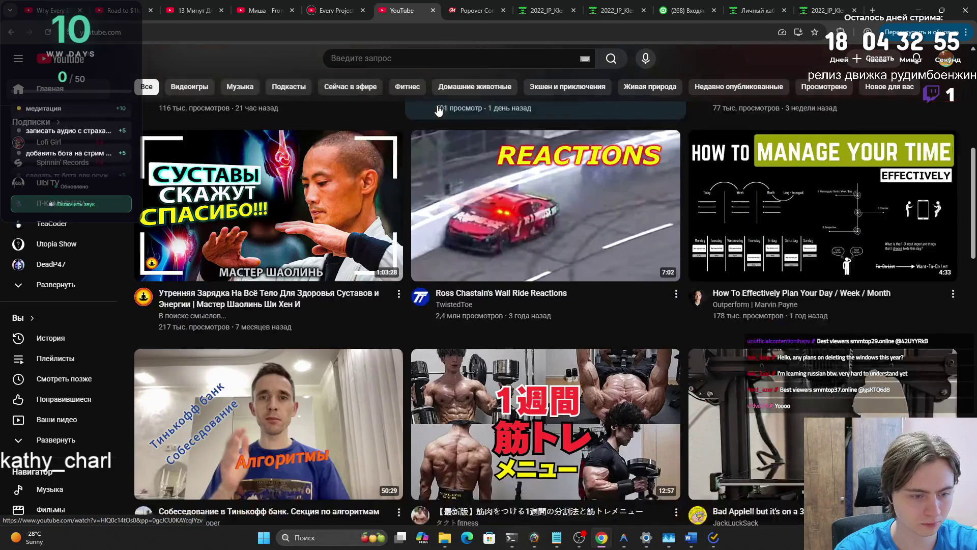
{"action": "scroll", "coordinate": [448, 112], "scroll_direction": "down", "scroll_amount": 3}
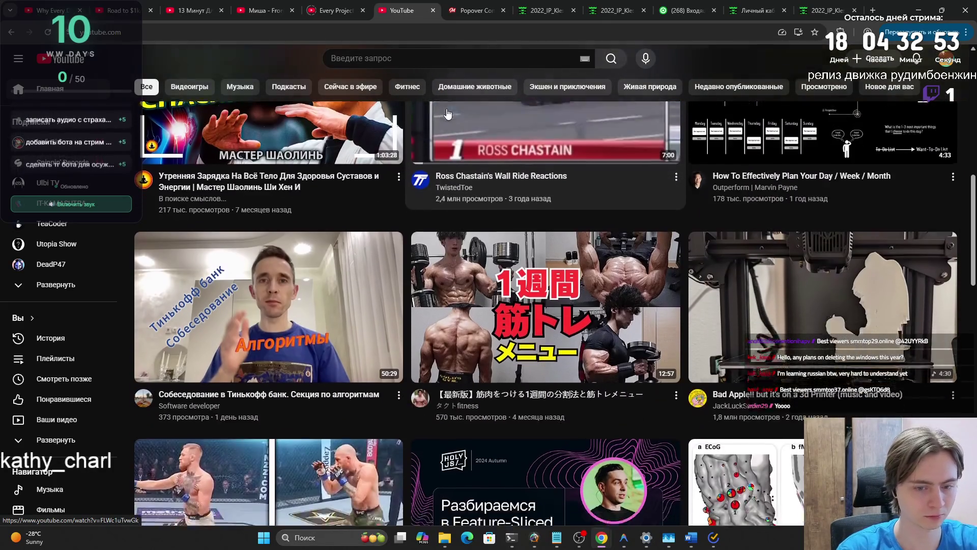
{"action": "scroll", "coordinate": [448, 112], "scroll_direction": "down", "scroll_amount": 3}
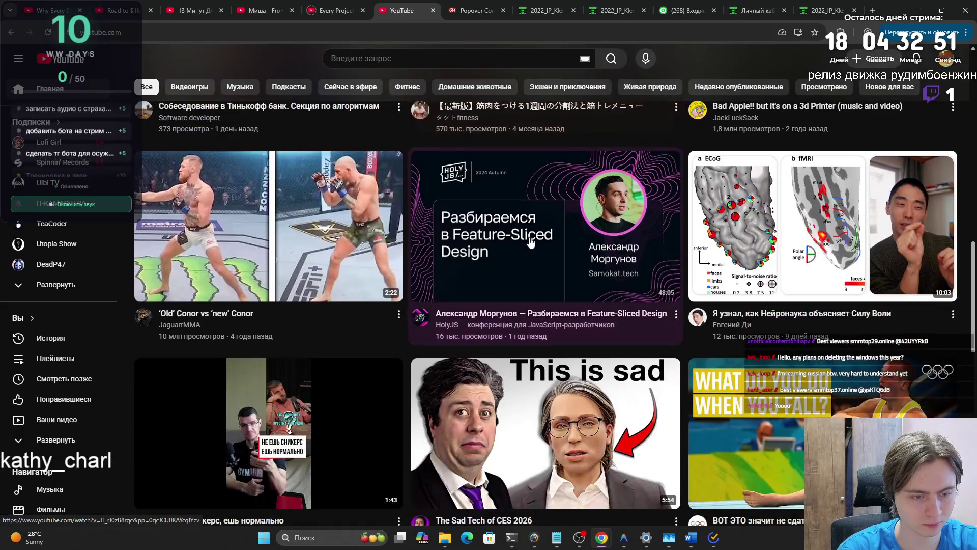
{"action": "scroll", "coordinate": [515, 238], "scroll_direction": "down", "scroll_amount": 1}
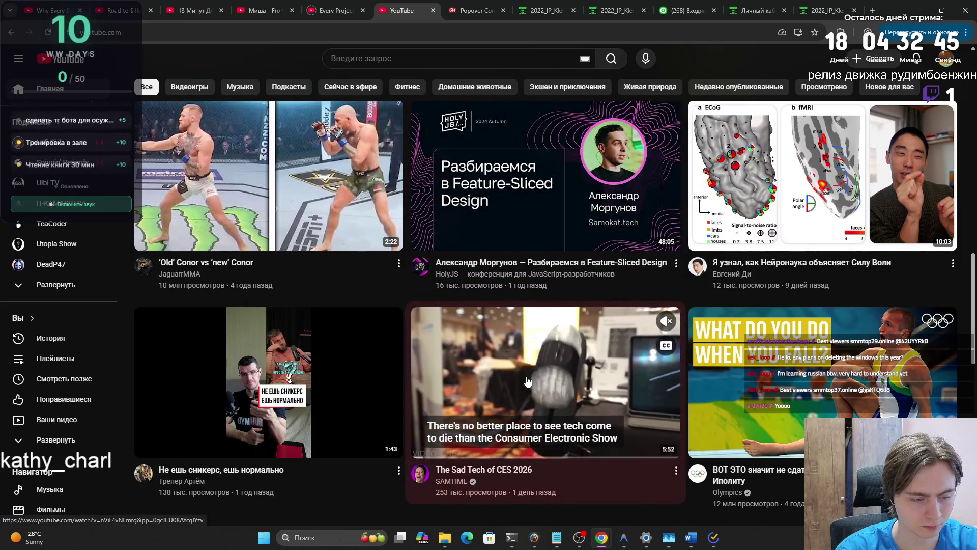
- Scrub the CES video preview, open The Sad Tech of CES 2026 and skip ahead
{"action": "left_click", "coordinate": [439, 452]}
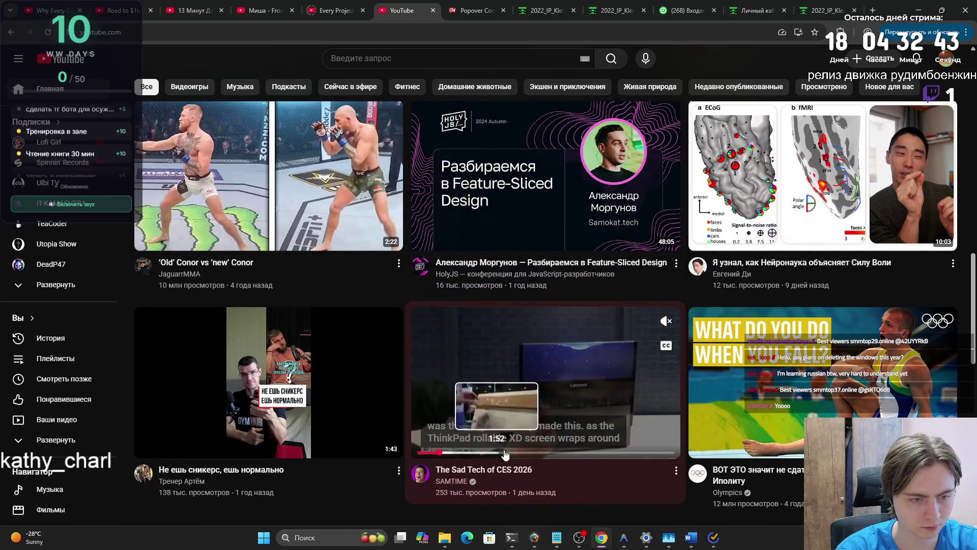
{"action": "left_click", "coordinate": [489, 452]}
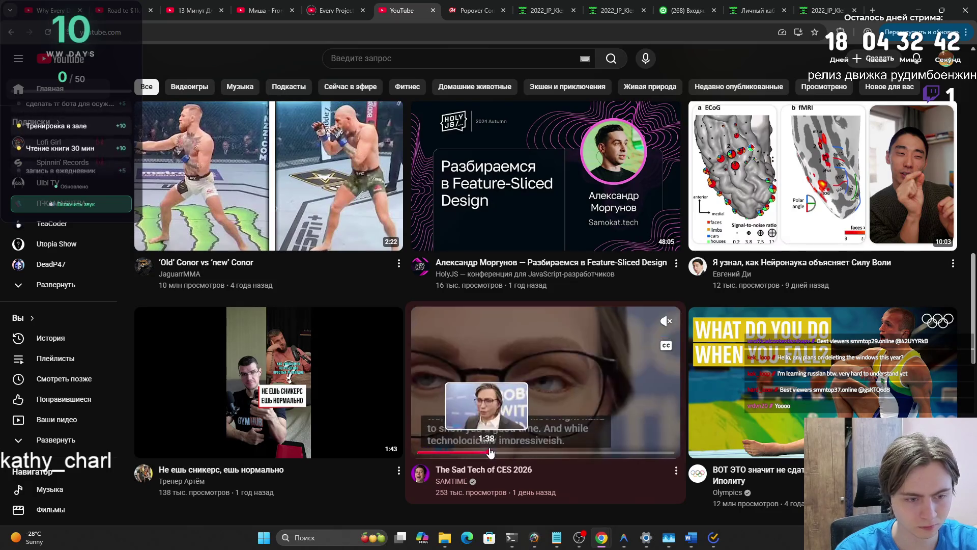
{"action": "left_click", "coordinate": [455, 451]}
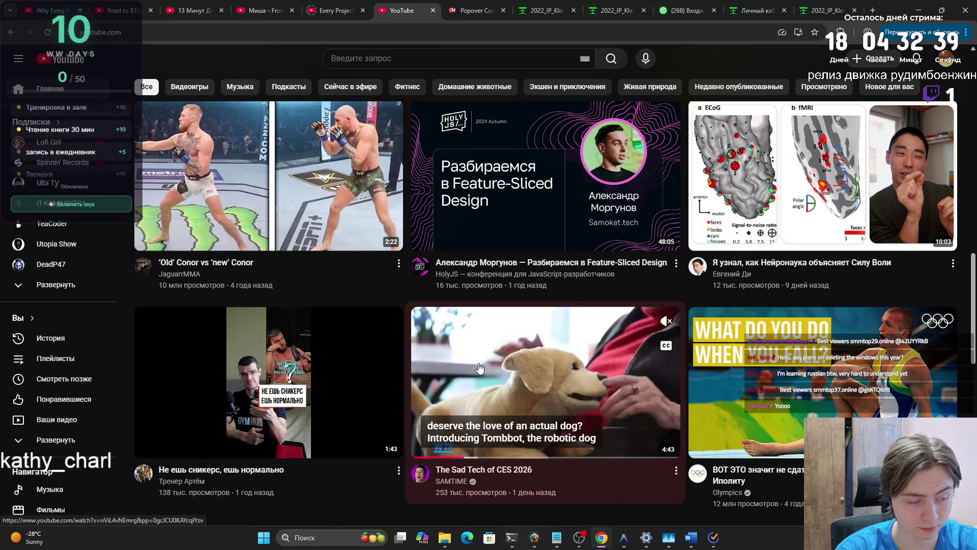
{"action": "left_click", "coordinate": [478, 367]}
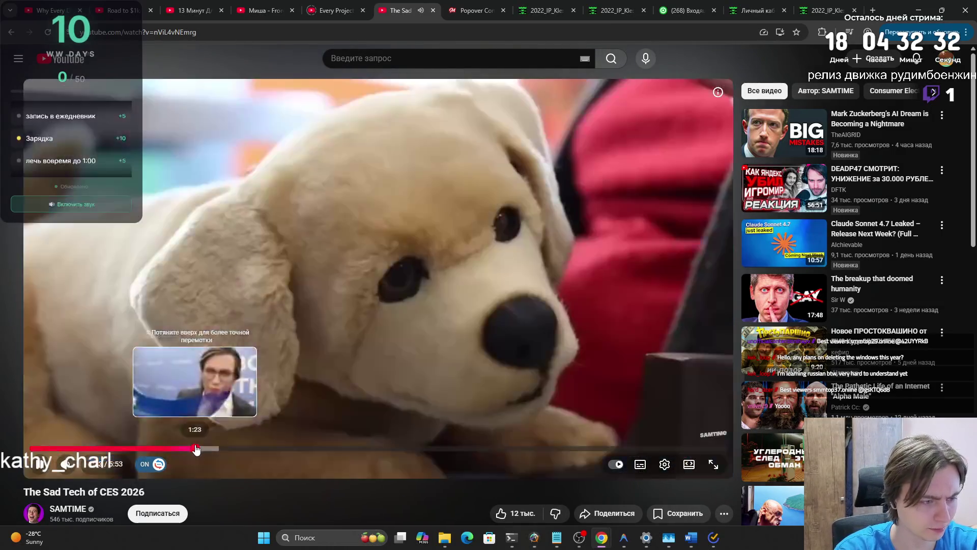
{"action": "left_click", "coordinate": [193, 448]}
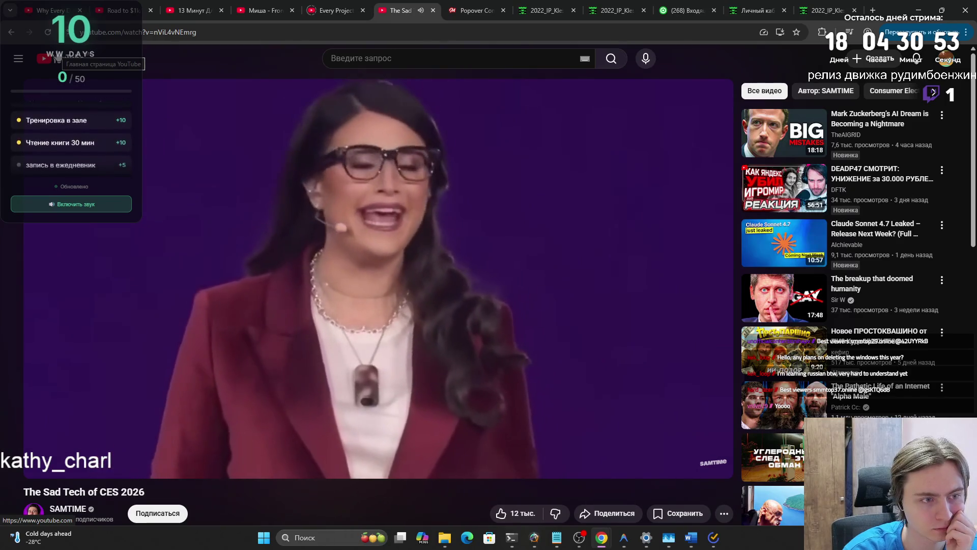
- Leave the CES video and go back to the YouTube home feed
{"action": "left_click", "coordinate": [58, 57]}
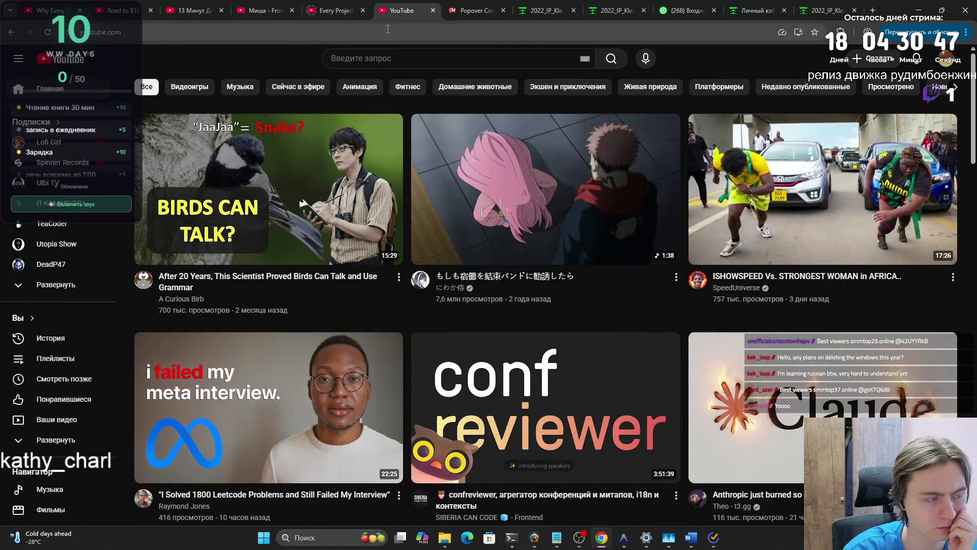
- Close YouTube, switch to the 2022_IP_Kle assignment tab and cancel the session-expiry prompt
{"action": "left_click", "coordinate": [433, 11]}
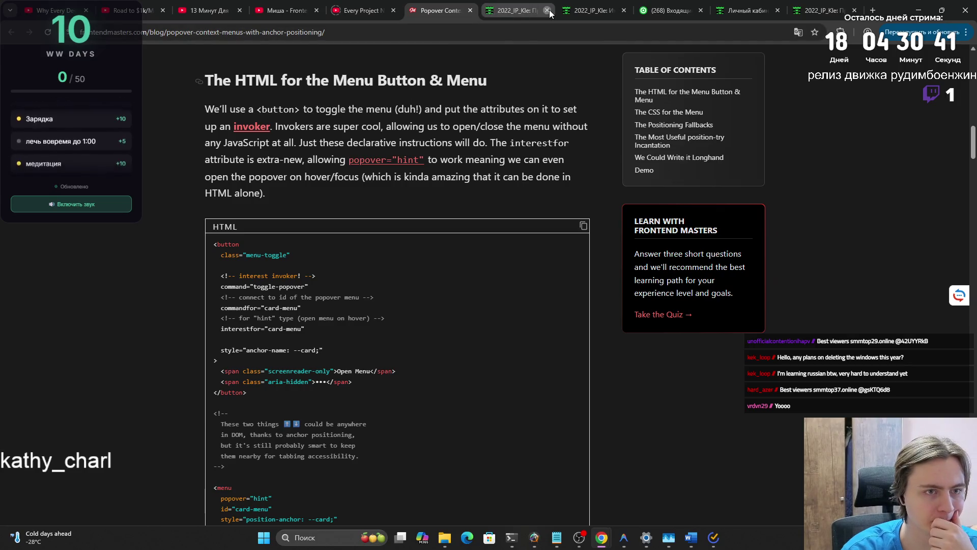
{"action": "left_click", "coordinate": [514, 4]}
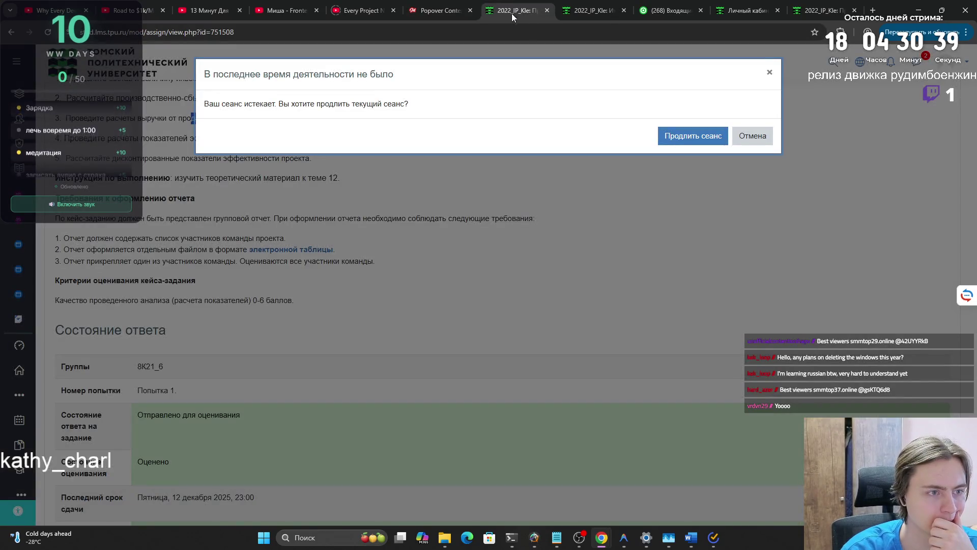
{"action": "left_click", "coordinate": [758, 143]}
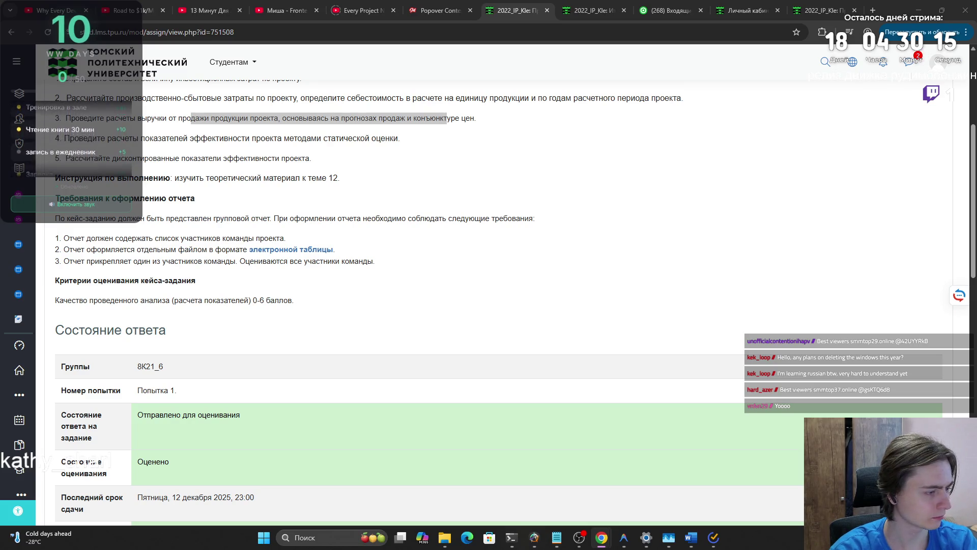
- Delete the three empty lines after 'запуска.' and select the section 1 text from 'Проблема:'
{"action": "left_click", "coordinate": [691, 537]}
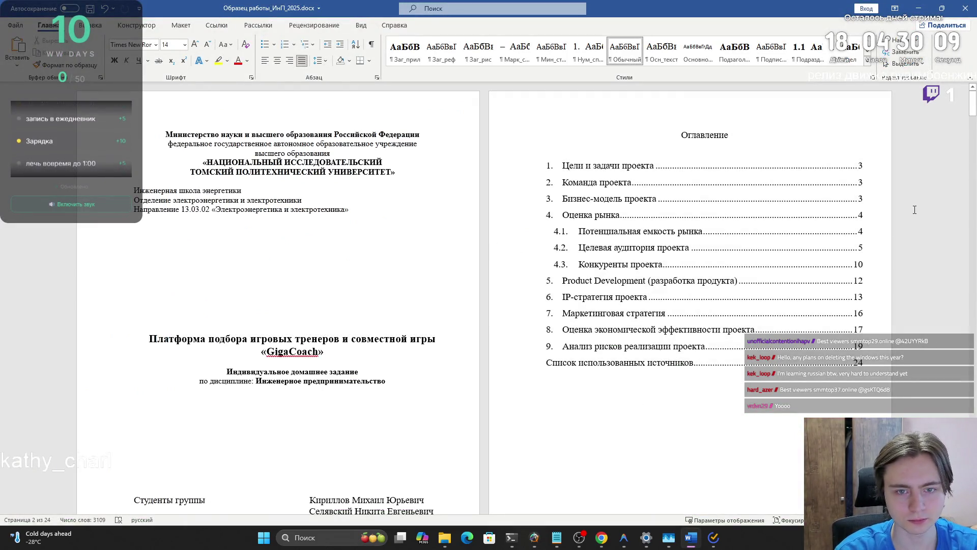
{"action": "left_click_drag", "start_coordinate": [971, 112], "coordinate": [973, 118]}
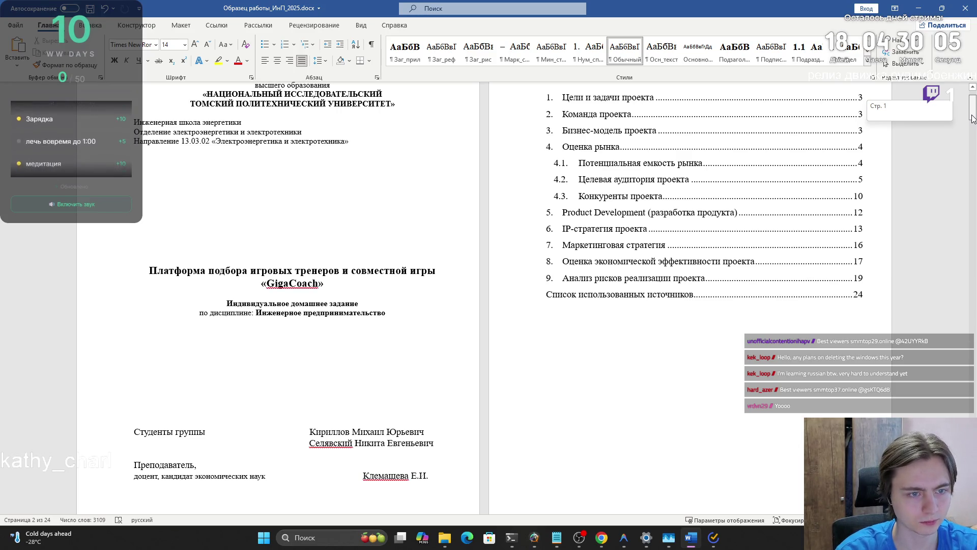
{"action": "left_click_drag", "start_coordinate": [972, 116], "coordinate": [960, 146]}
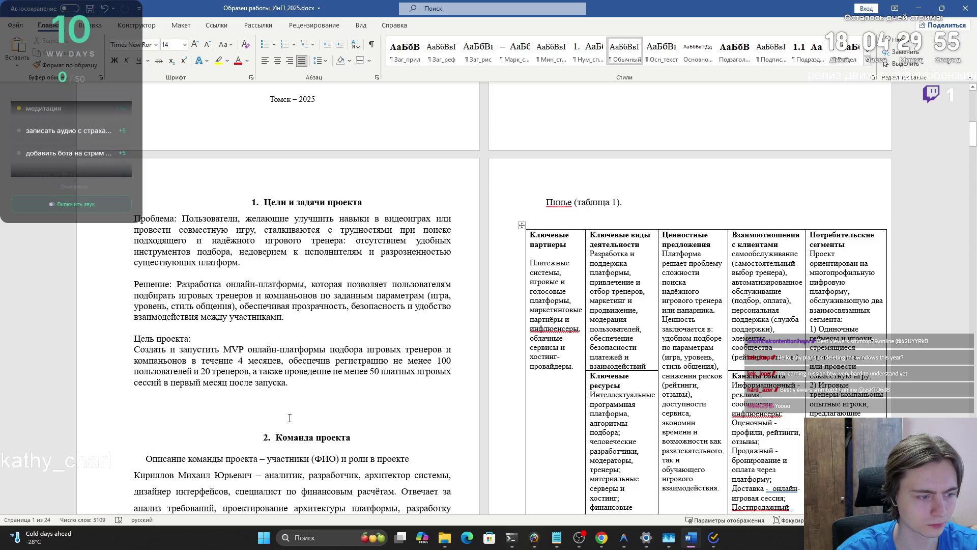
{"action": "left_click", "coordinate": [267, 417]}
{"action": "key", "text": "BackSpace"}
{"action": "key", "text": "BackSpace"}
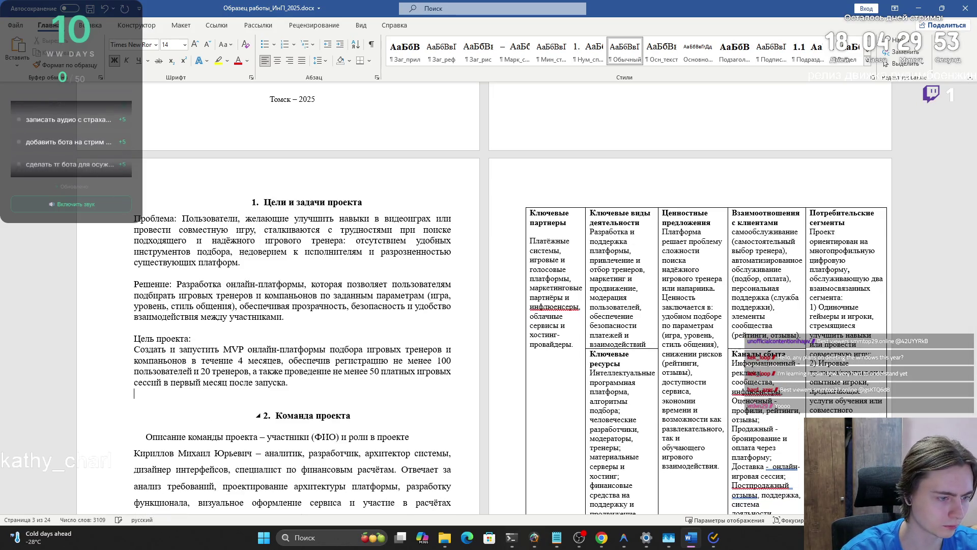
{"action": "key", "text": "BackSpace"}
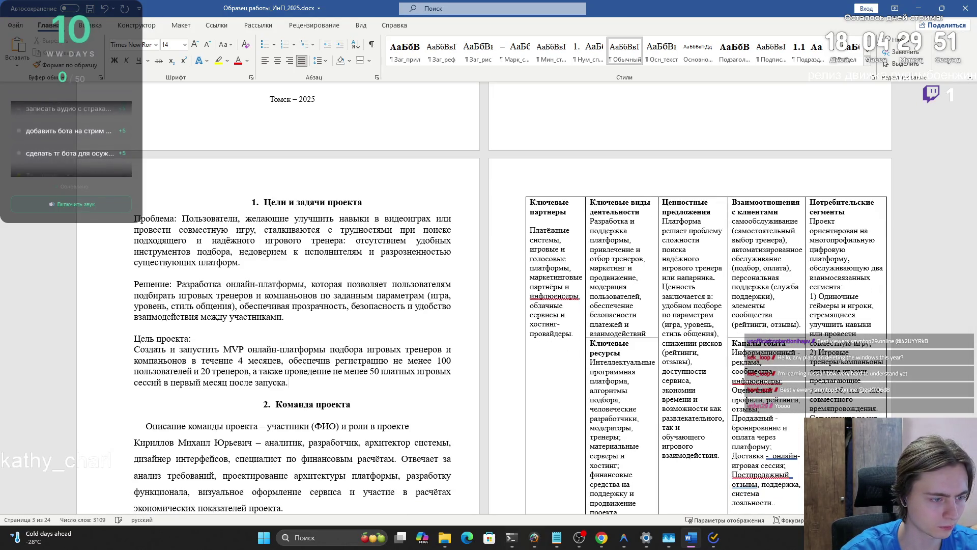
{"action": "key", "text": "BackSpace"}
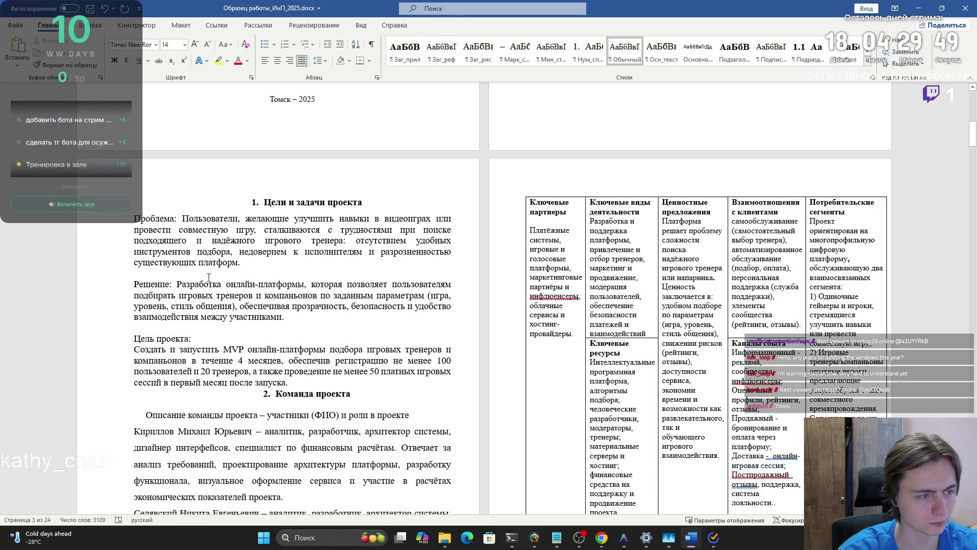
{"action": "mouse_move", "coordinate": [284, 379]}
{"action": "left_mouse_down"}
{"action": "mouse_move", "coordinate": [153, 262]}
{"action": "mouse_move", "coordinate": [127, 220]}
{"action": "left_mouse_up"}
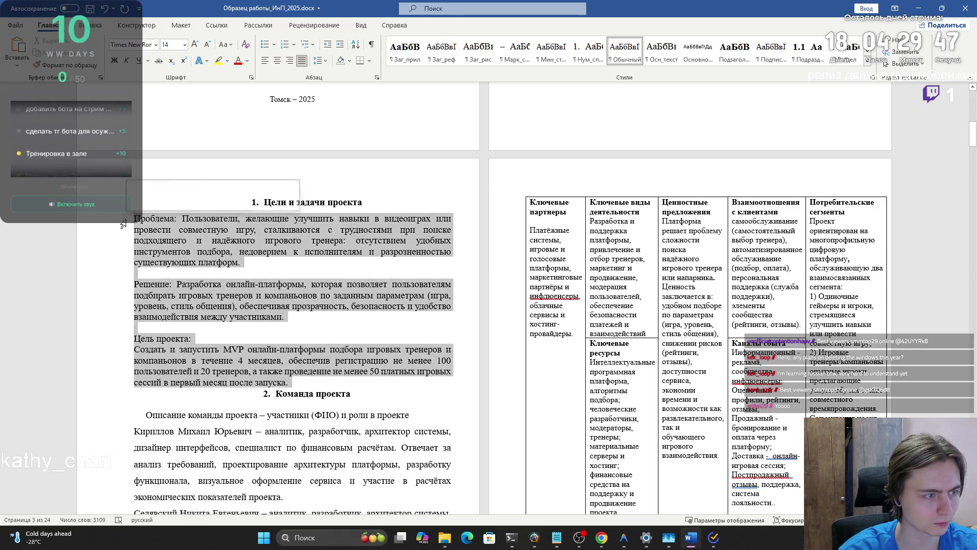
- Apply 1.5 line spacing in the Paragraph dialog, then undo the unwanted formatting
{"action": "left_click", "coordinate": [376, 78]}
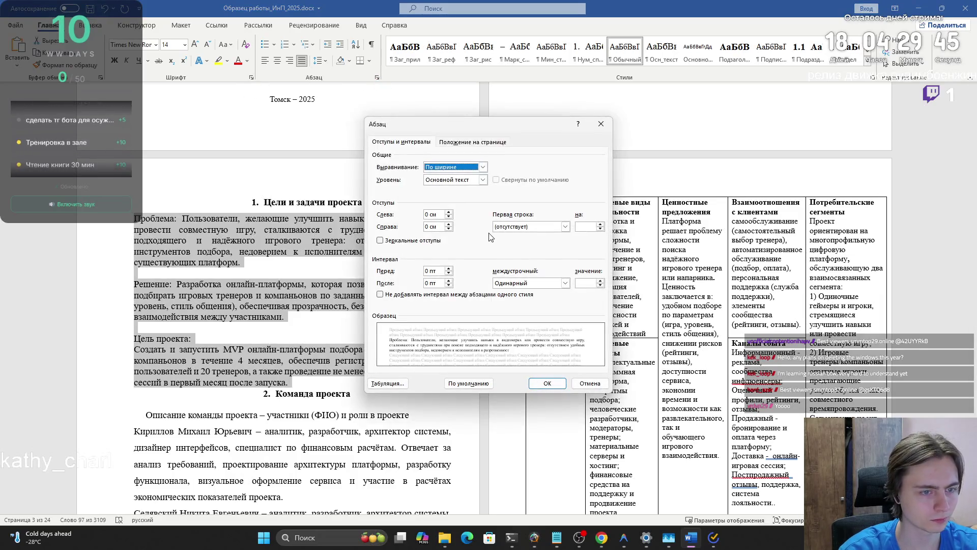
{"action": "left_click", "coordinate": [512, 287]}
{"action": "left_click", "coordinate": [512, 301]}
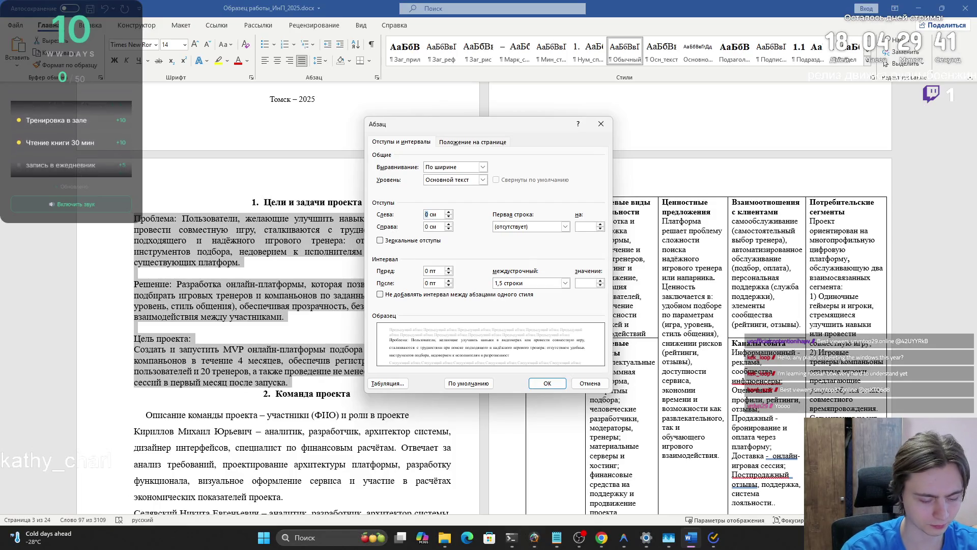
{"action": "key", "text": "Return"}
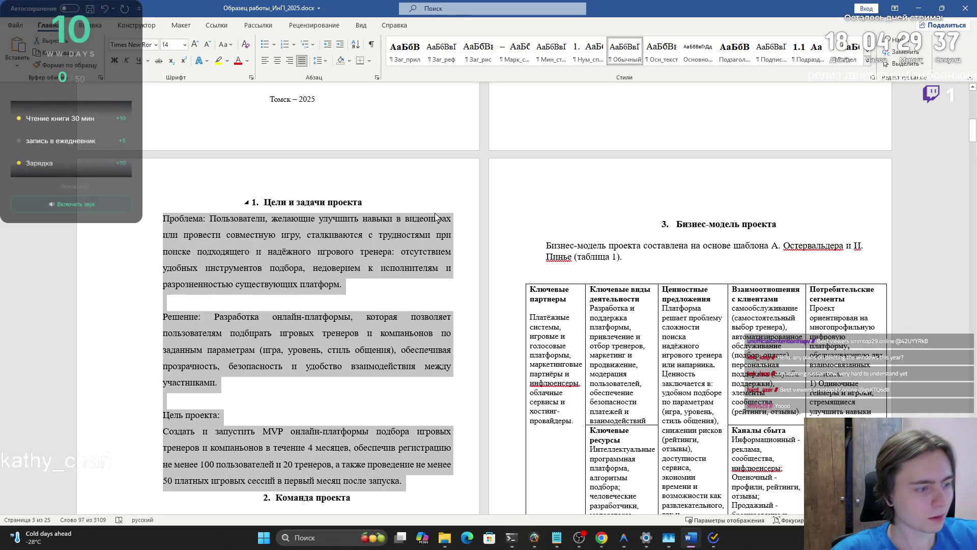
{"action": "key", "text": "ctrl+z"}
{"action": "key", "text": "alt"}
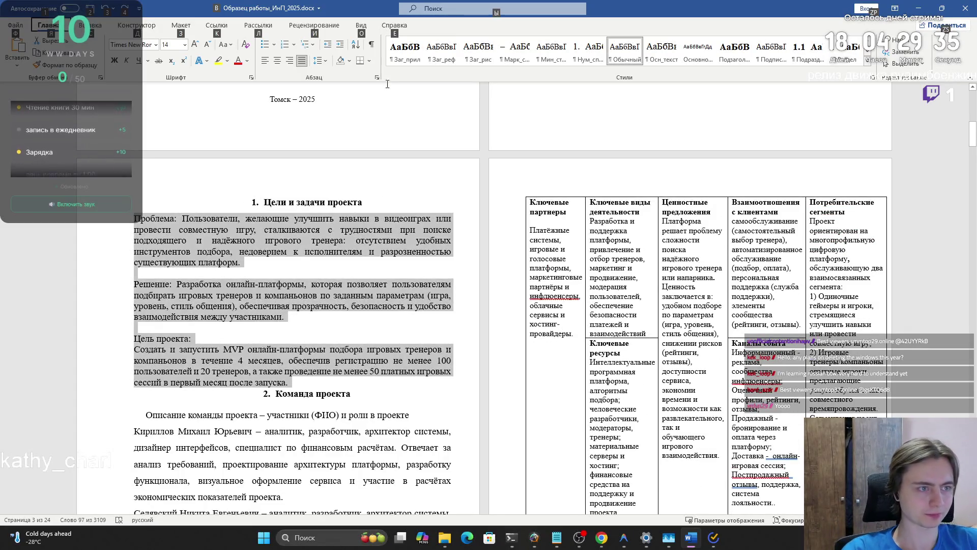
- Give the section 1 paragraphs a 1,25 cm first-line indent and 1.5 line spacing
{"action": "left_click", "coordinate": [377, 78]}
{"action": "left_click", "coordinate": [511, 284]}
{"action": "left_click", "coordinate": [509, 299]}
{"action": "left_click", "coordinate": [530, 226]}
{"action": "left_click", "coordinate": [509, 242]}
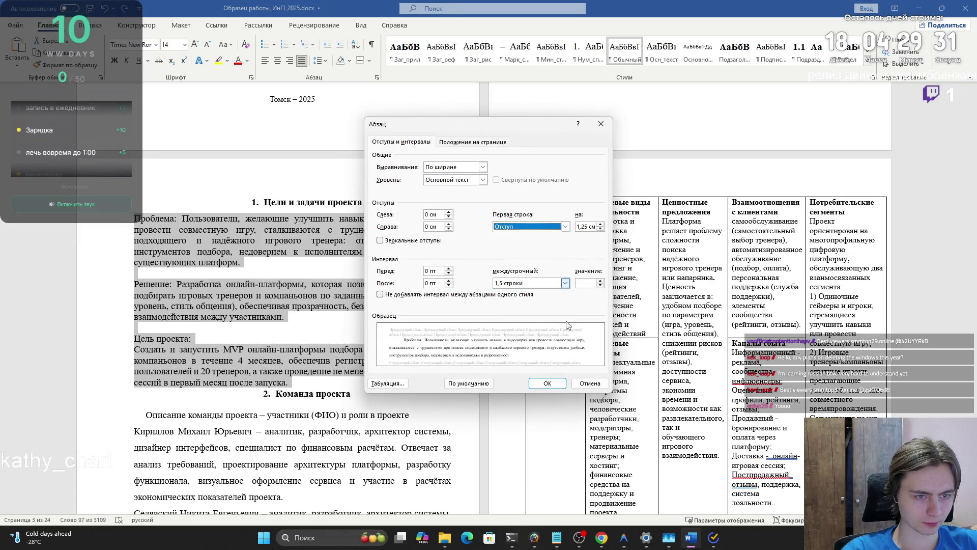
{"action": "left_click", "coordinate": [547, 383]}
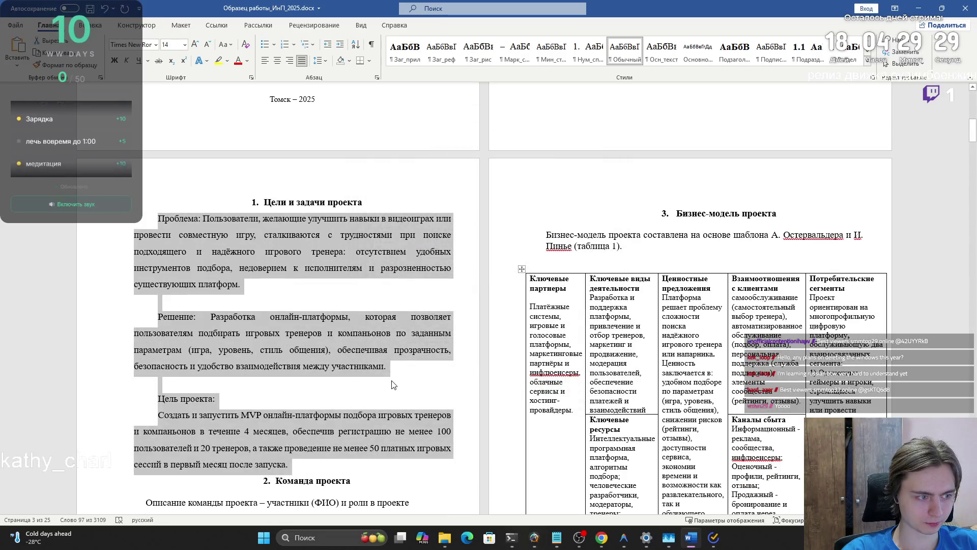
{"action": "left_click", "coordinate": [390, 333]}
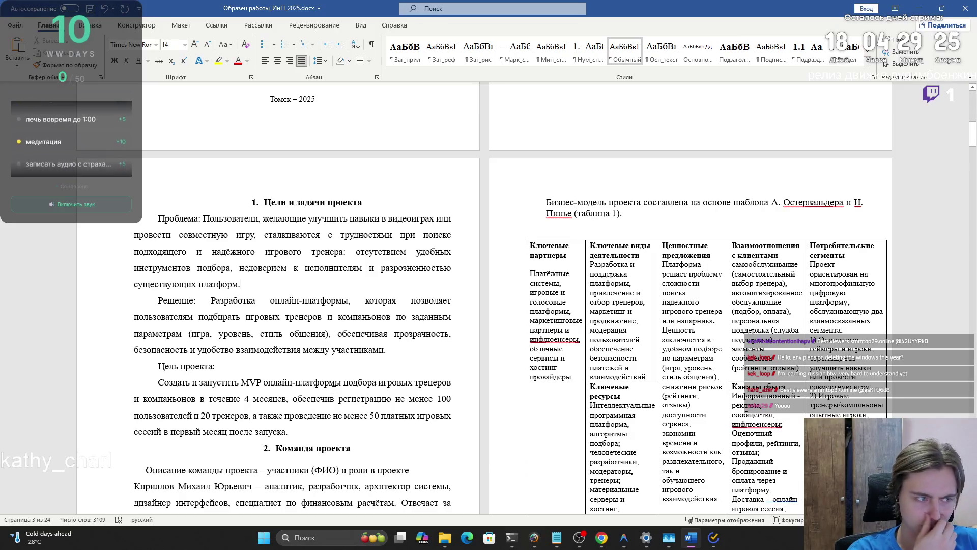
{"action": "key", "text": "super+Tab"}
{"action": "key", "text": "Right"}
{"action": "key", "text": "Return"}
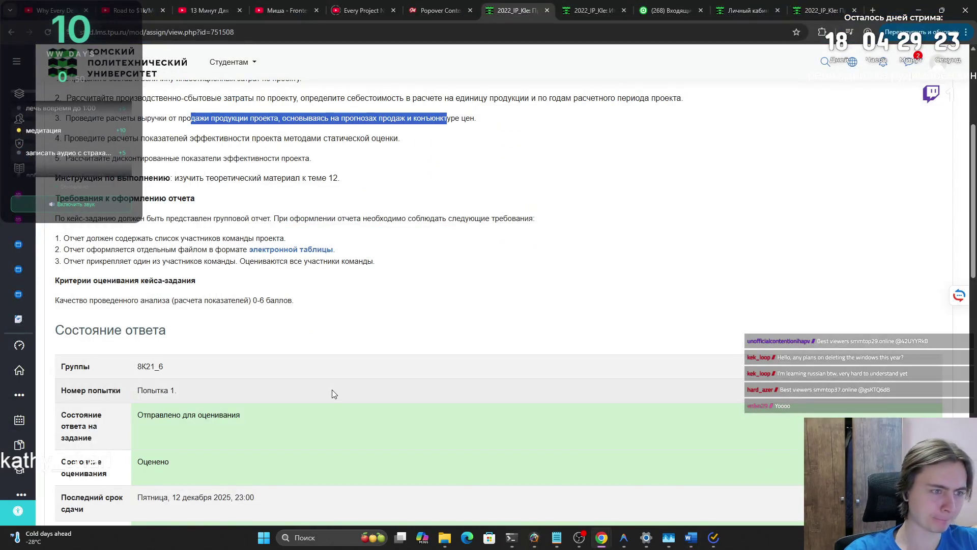
{"action": "left_click", "coordinate": [590, 11]}
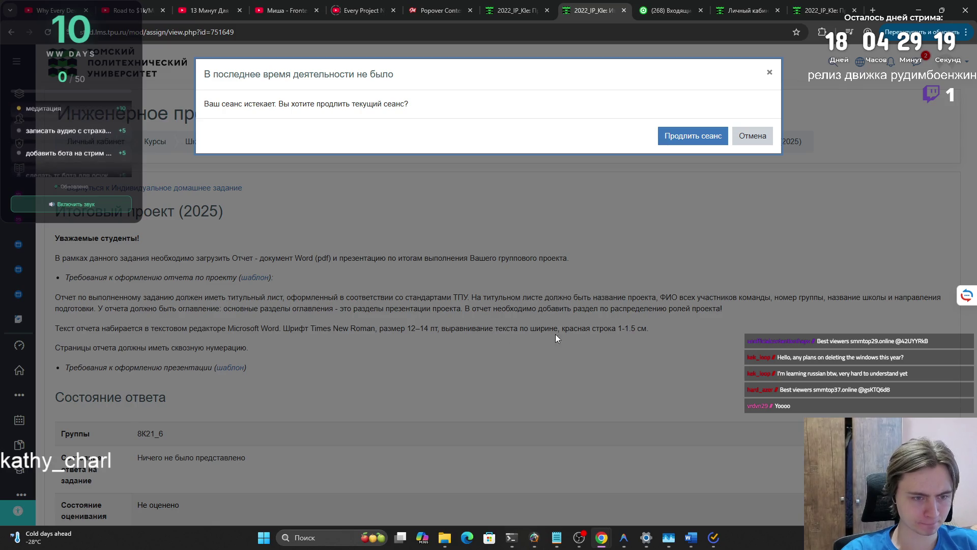
{"action": "key", "text": "alt+Tab"}
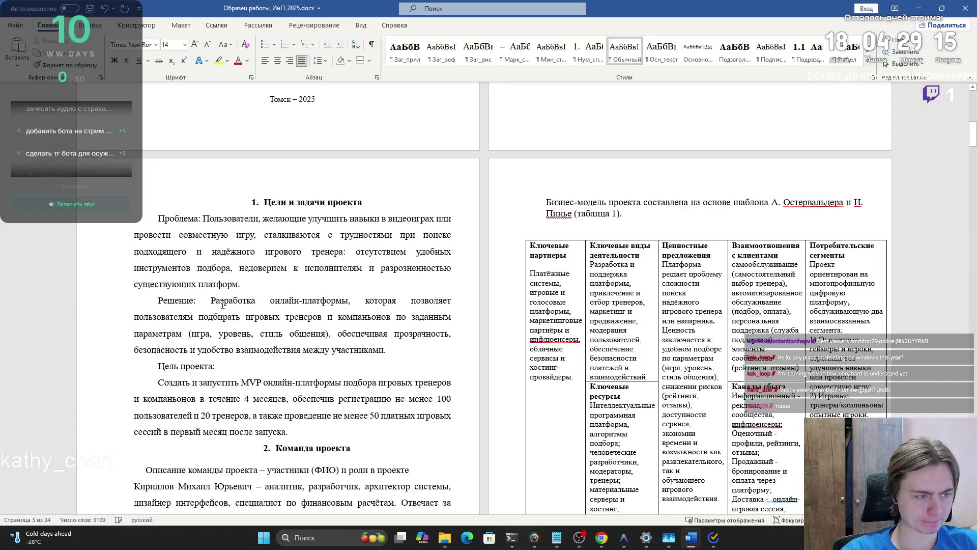
- Move the text after 'Решение:' into its own paragraph
{"action": "left_click", "coordinate": [314, 369]}
{"action": "left_click", "coordinate": [333, 399]}
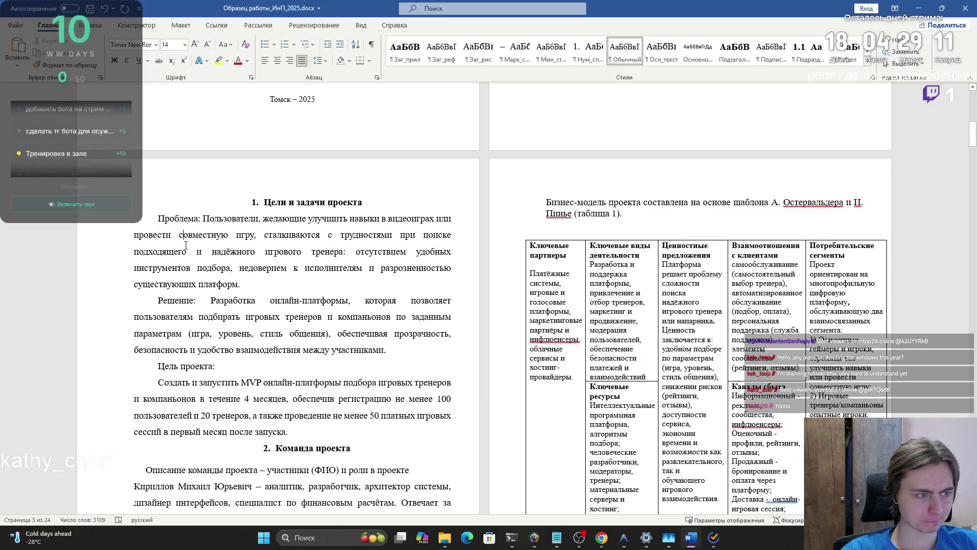
{"action": "left_click", "coordinate": [198, 300]}
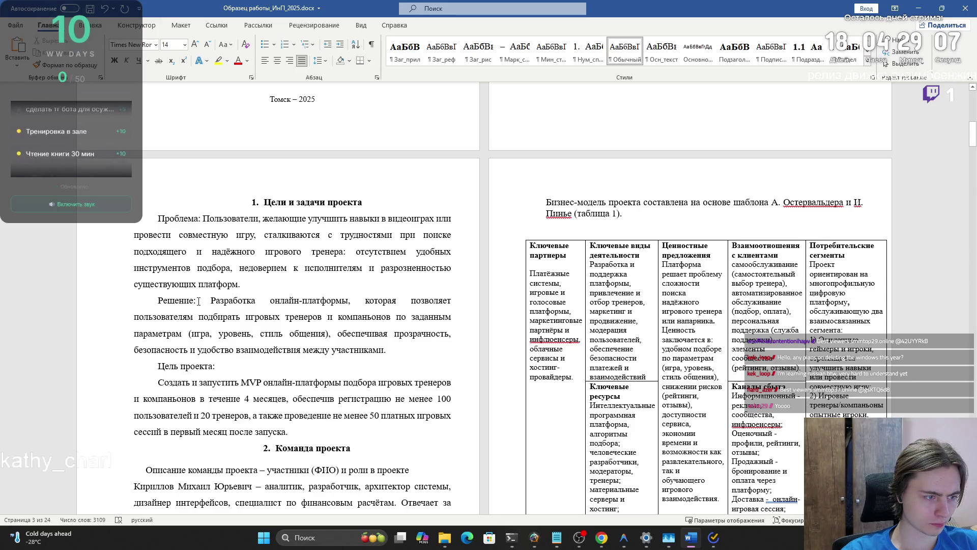
{"action": "key", "text": "Return"}
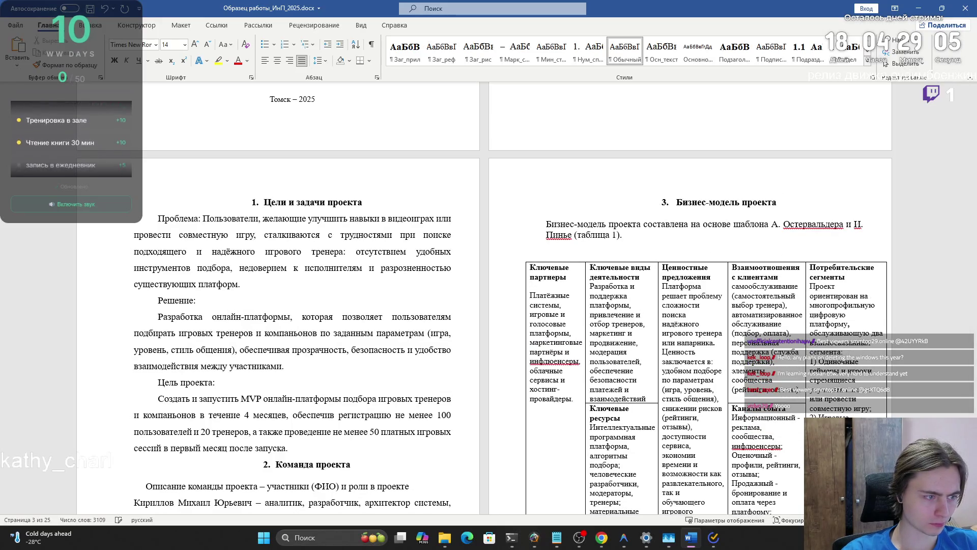
- Move the 'Пользователи…' text after 'Проблема:' into its own paragraph and check it
{"action": "left_click", "coordinate": [204, 218]}
{"action": "key", "text": "Return"}
{"action": "key", "text": "Up"}
{"action": "key", "text": "Up"}
{"action": "scroll", "coordinate": [221, 229], "scroll_direction": "up", "scroll_amount": 1}
{"action": "key", "text": "Down"}
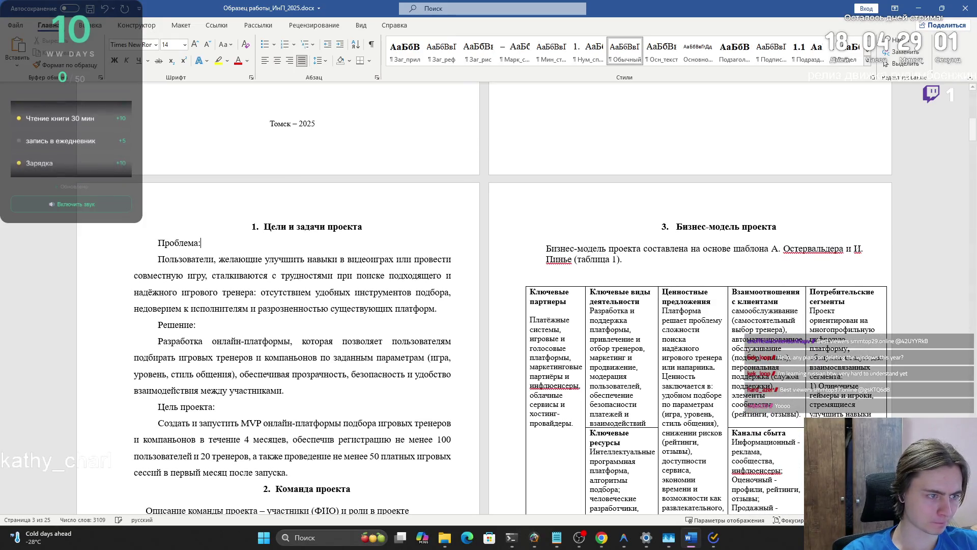
{"action": "left_click", "coordinate": [160, 260]}
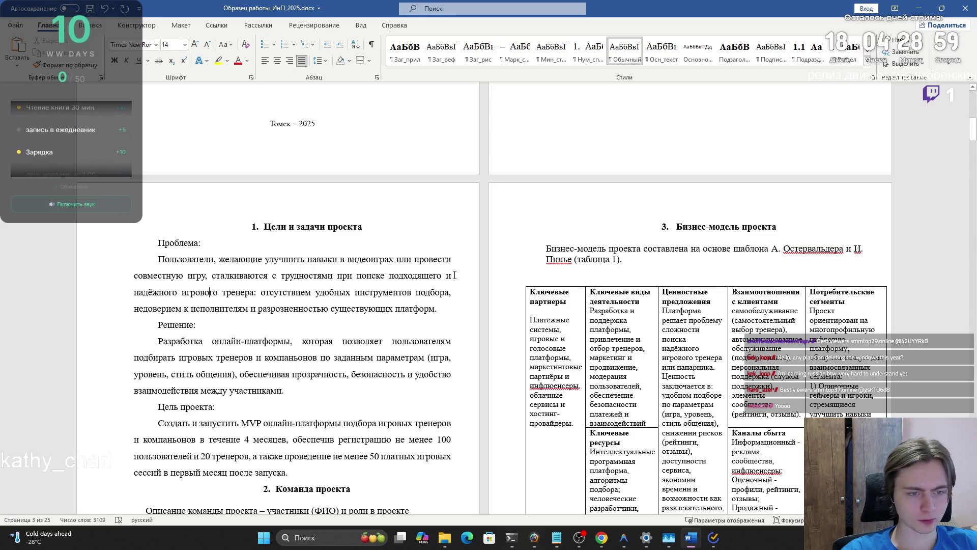
{"action": "scroll", "coordinate": [510, 265], "scroll_direction": "down", "scroll_amount": 4}
{"action": "scroll", "coordinate": [510, 265], "scroll_direction": "down", "scroll_amount": 8}
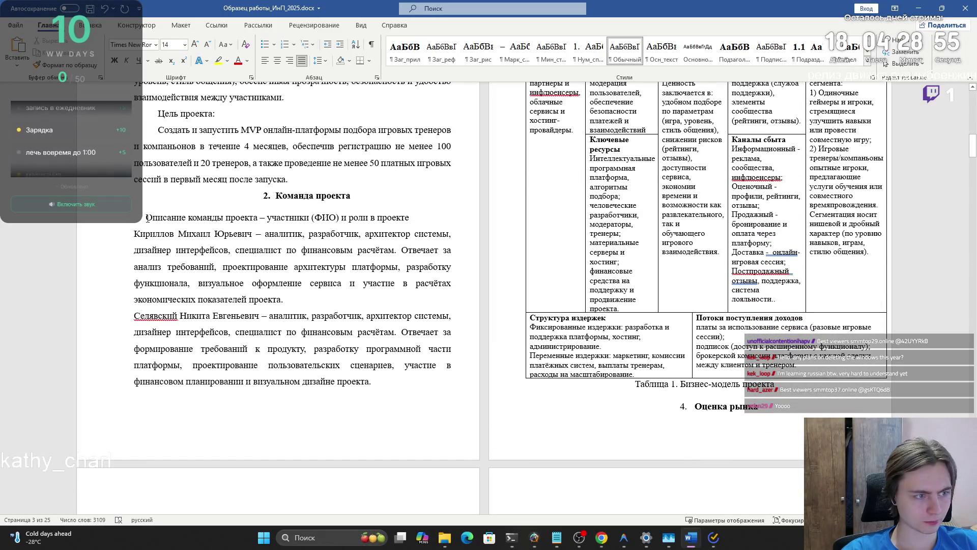
- Give the team paragraphs a 1,25 cm first-line indent and 1.5 spacing, and justify the first line
{"action": "mouse_move", "coordinate": [144, 217]}
{"action": "left_mouse_down"}
{"action": "mouse_move", "coordinate": [448, 369]}
{"action": "mouse_move", "coordinate": [401, 382]}
{"action": "left_mouse_up"}
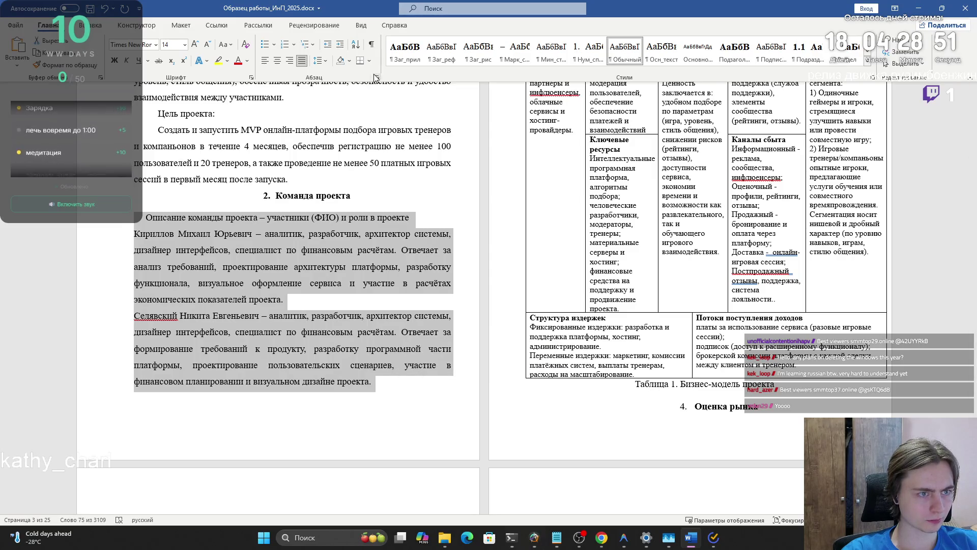
{"action": "left_click", "coordinate": [378, 77]}
{"action": "left_click", "coordinate": [522, 227]}
{"action": "left_click", "coordinate": [522, 242]}
{"action": "left_click", "coordinate": [540, 282]}
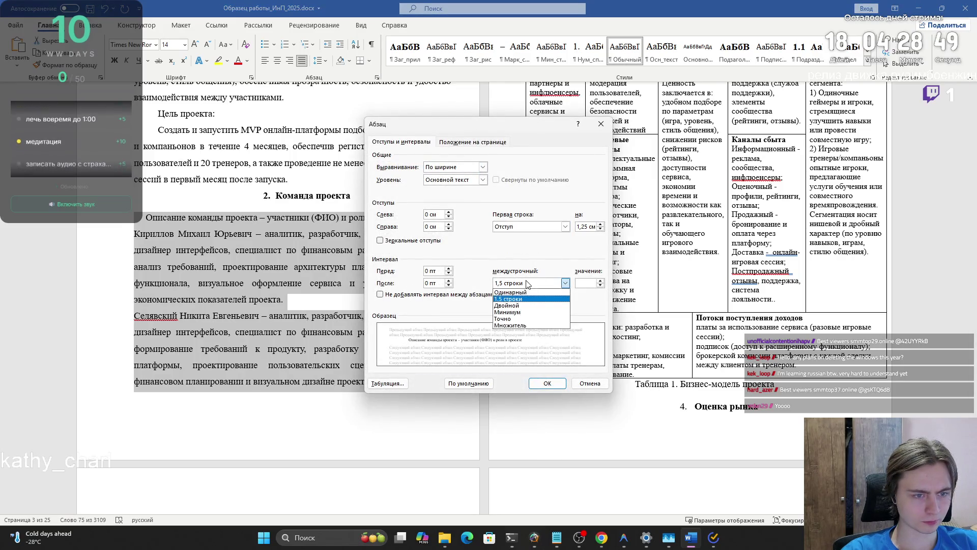
{"action": "left_click", "coordinate": [514, 299]}
{"action": "left_click", "coordinate": [542, 384]}
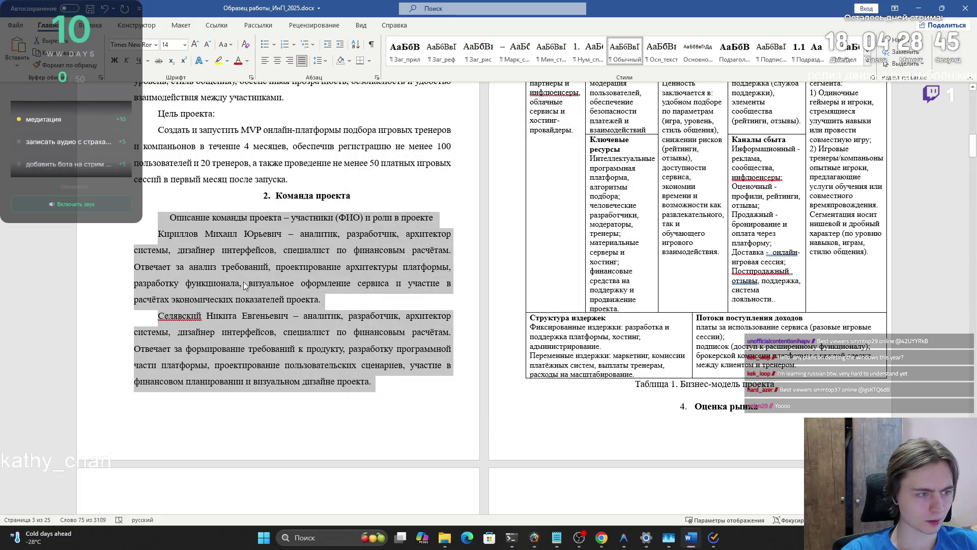
{"action": "left_click", "coordinate": [171, 218]}
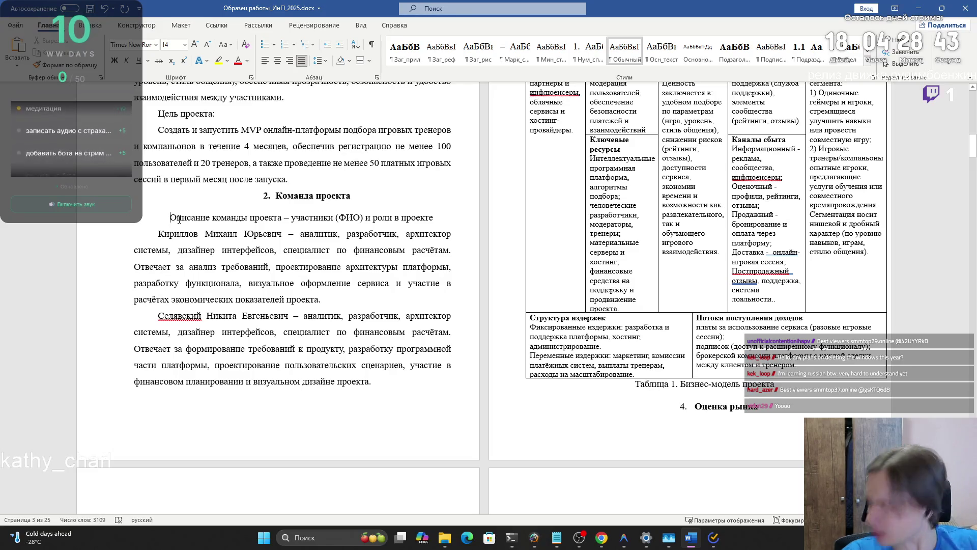
{"action": "key", "text": "ctrl+j"}
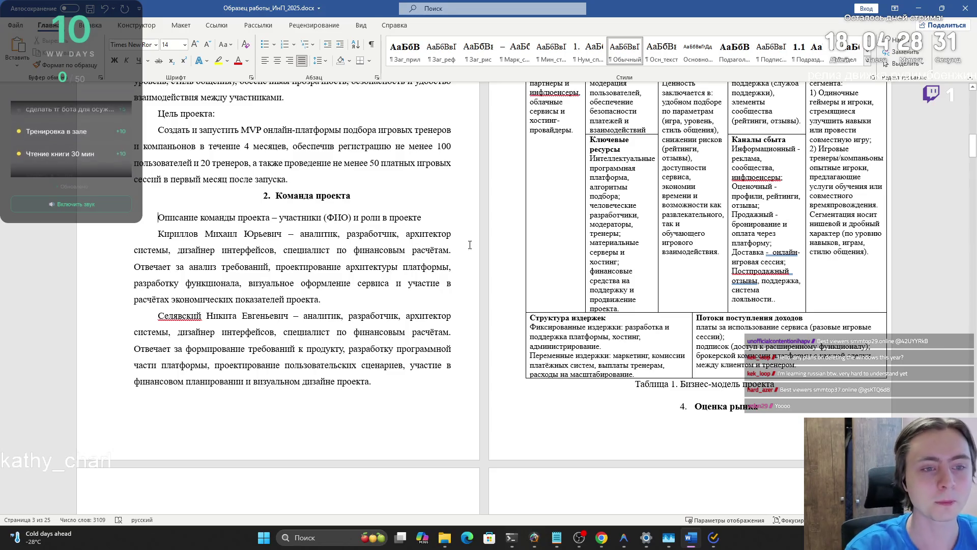
- Collapse and re-expand the Бизнес-модель проекта section and select its heading numbering
{"action": "scroll", "coordinate": [618, 200], "scroll_direction": "up", "scroll_amount": 5}
{"action": "left_click", "coordinate": [657, 153]}
{"action": "left_click", "coordinate": [657, 153]}
{"action": "left_click", "coordinate": [709, 153]}
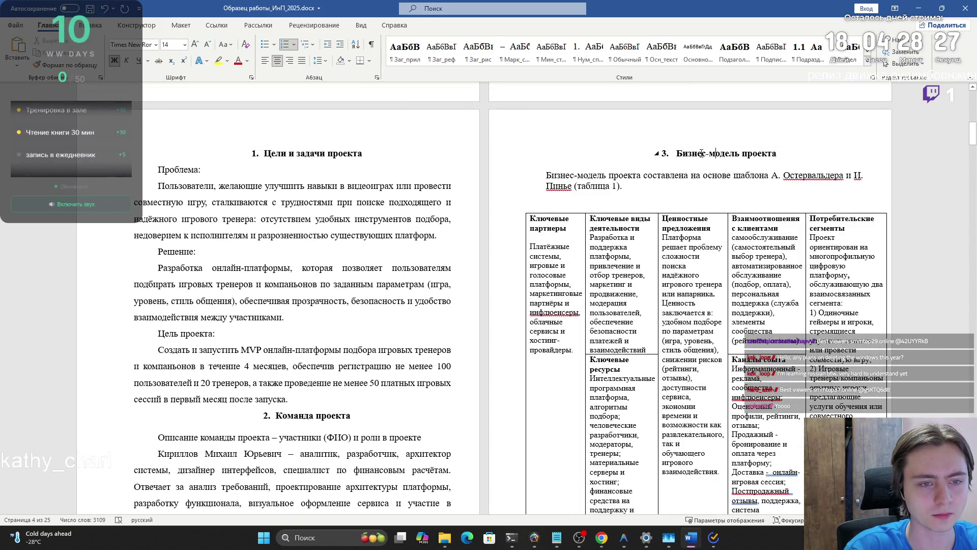
{"action": "left_click", "coordinate": [664, 149]}
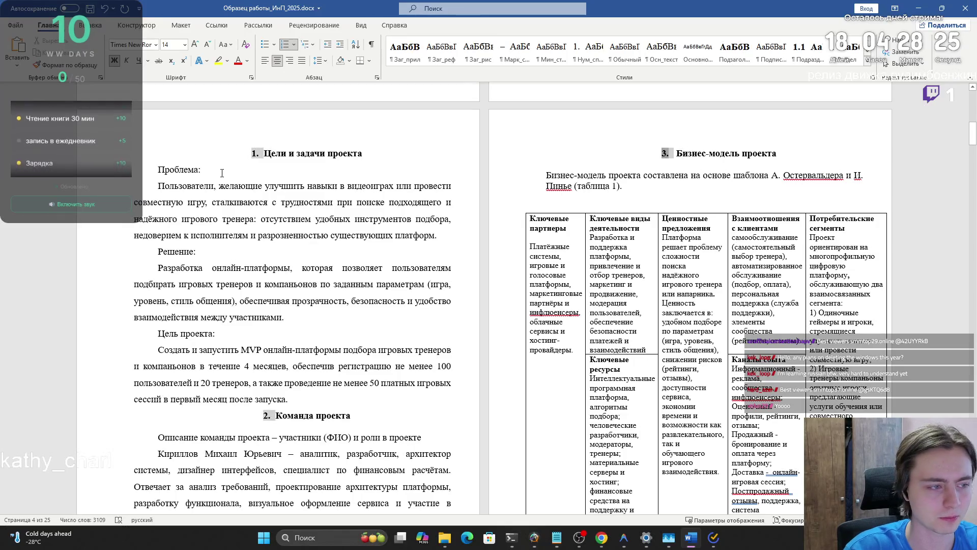
- Set the Команда проекта heading's left indent to 0 in the Paragraph dialog
{"action": "left_click", "coordinate": [259, 417]}
{"action": "left_click", "coordinate": [259, 416]}
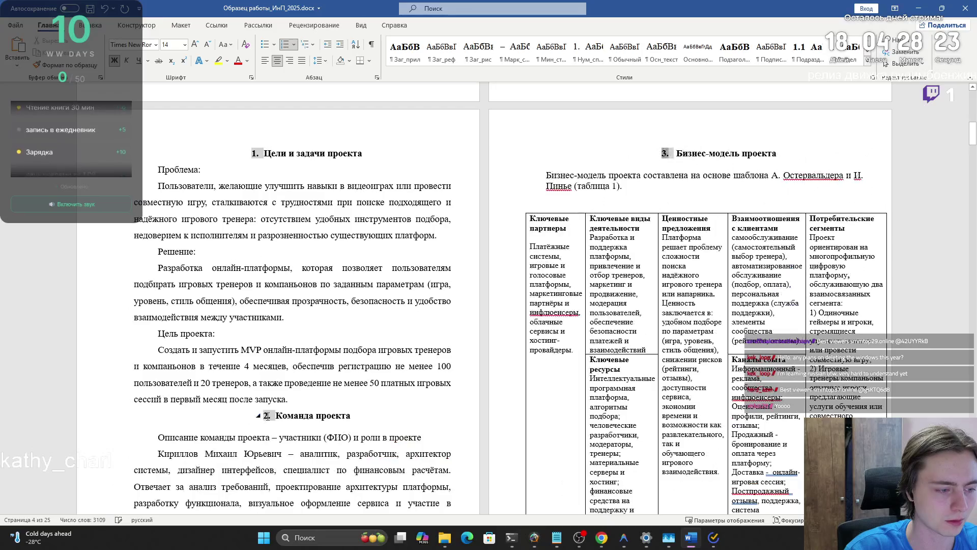
{"action": "left_click", "coordinate": [283, 419]}
{"action": "triple_click", "coordinate": [328, 416]}
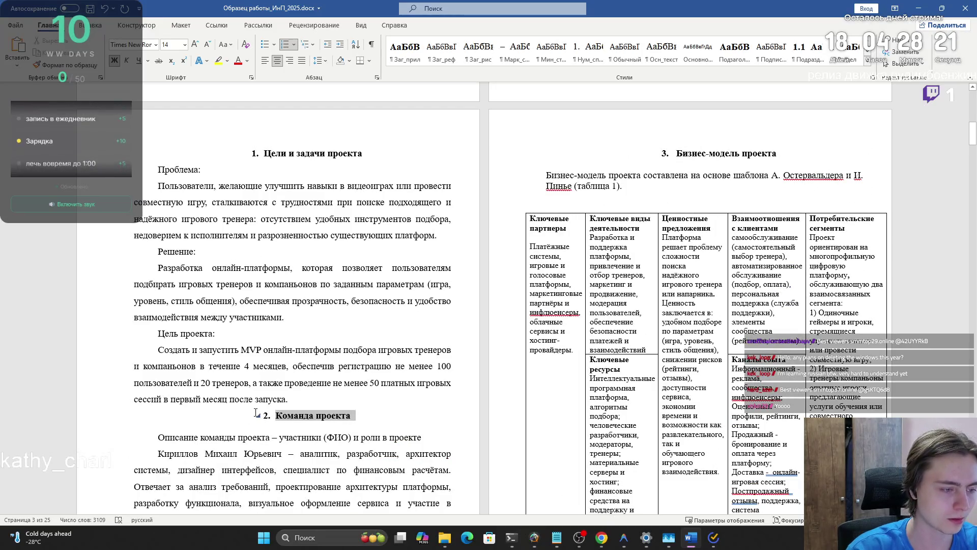
{"action": "left_click", "coordinate": [377, 78]}
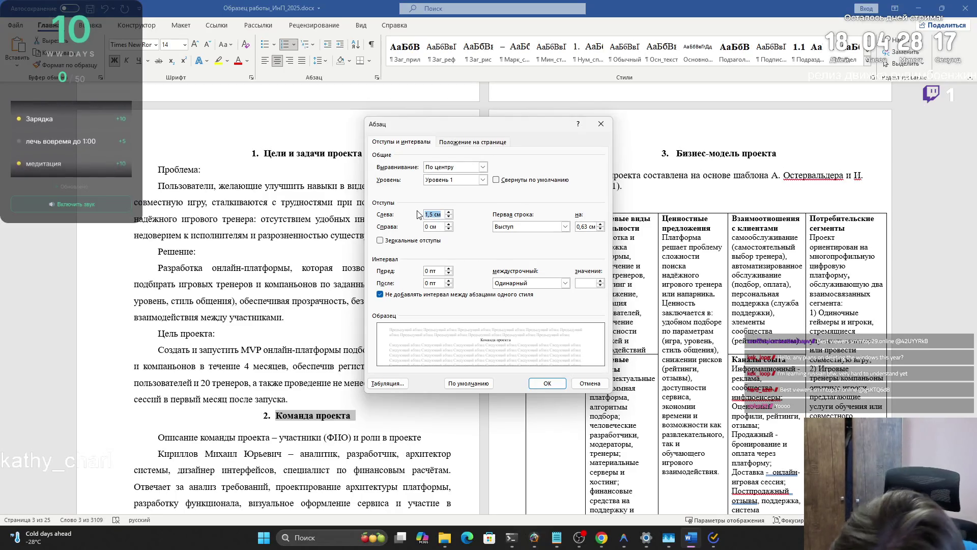
{"action": "type", "text": "0"}
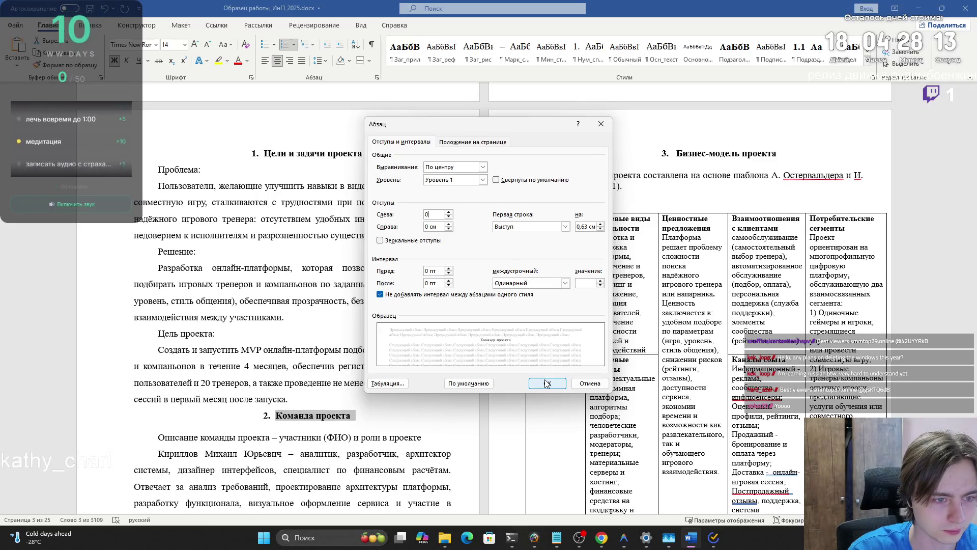
{"action": "left_click", "coordinate": [565, 227]}
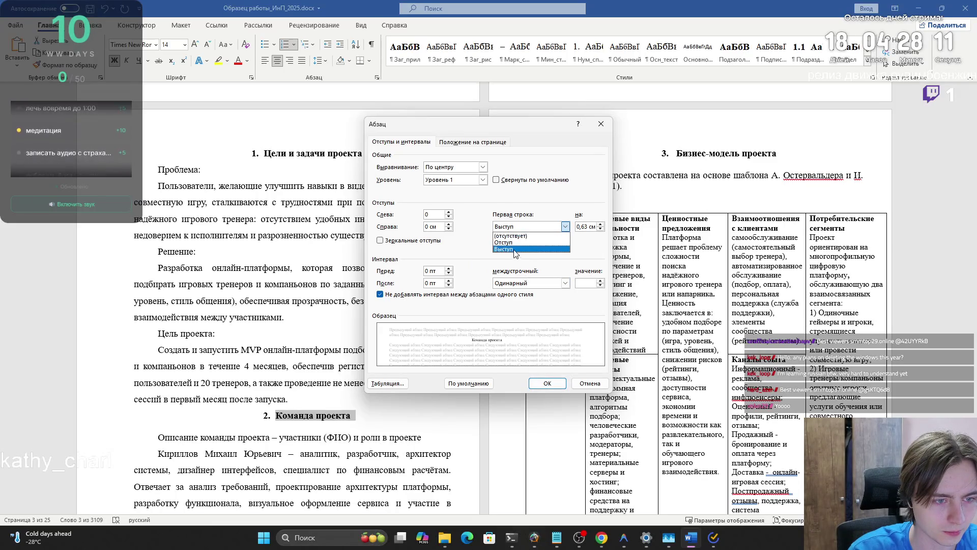
{"action": "left_click", "coordinate": [514, 249]}
{"action": "left_click", "coordinate": [547, 383]}
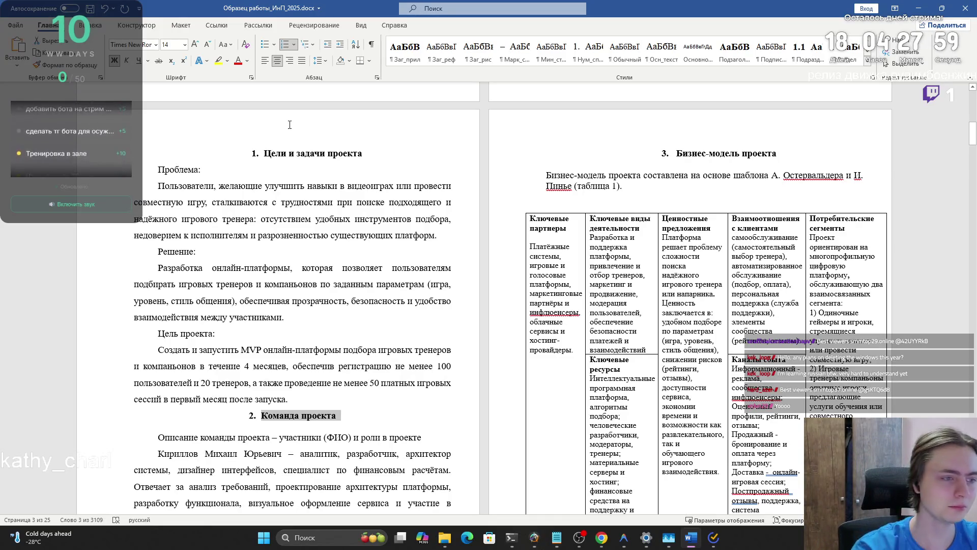
- Change the Бизнес-модель проекта heading's left indent from 1.5 cm to 0
{"action": "scroll", "coordinate": [642, 176], "scroll_direction": "down", "scroll_amount": 2}
{"action": "scroll", "coordinate": [642, 176], "scroll_direction": "up", "scroll_amount": 1}
{"action": "triple_click", "coordinate": [723, 153]}
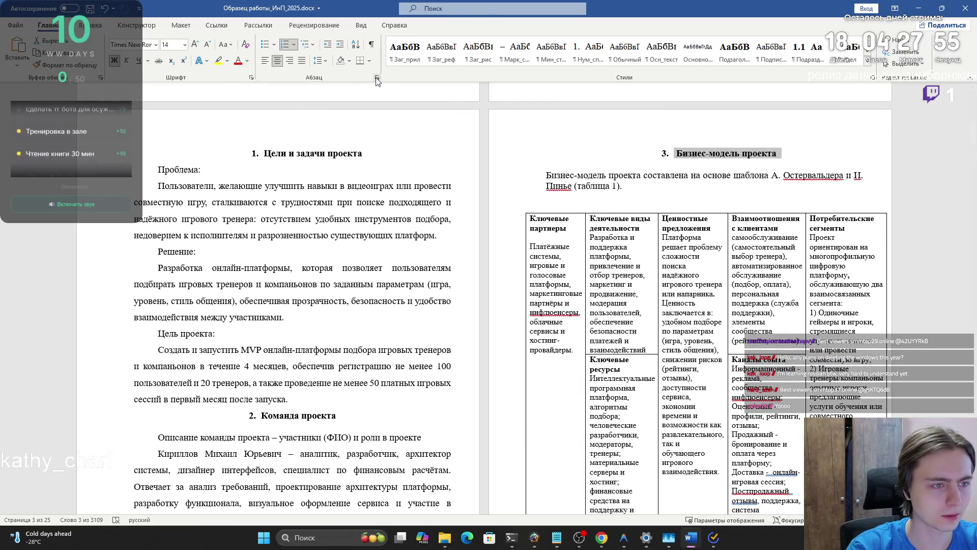
{"action": "left_click", "coordinate": [377, 78]}
{"action": "left_click_drag", "start_coordinate": [438, 214], "coordinate": [406, 216]}
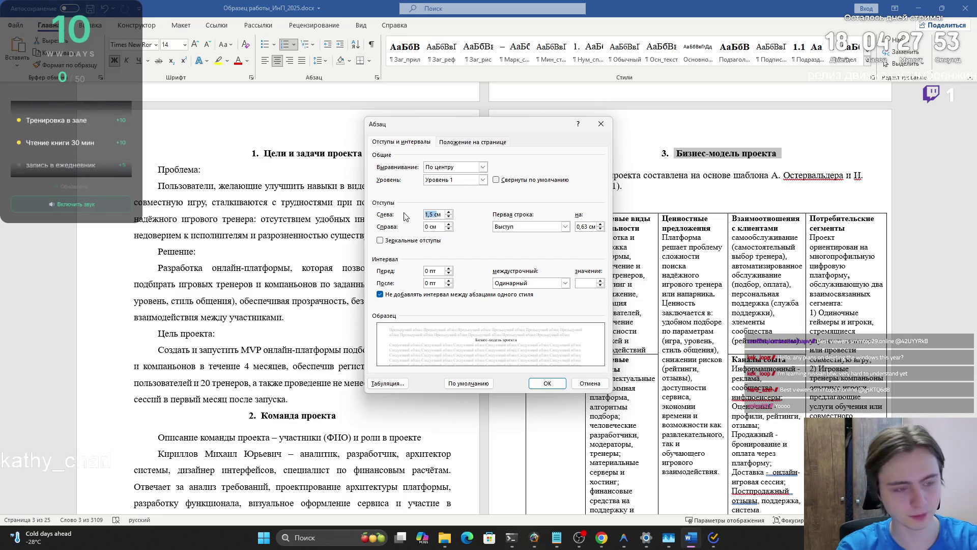
{"action": "type", "text": "0"}
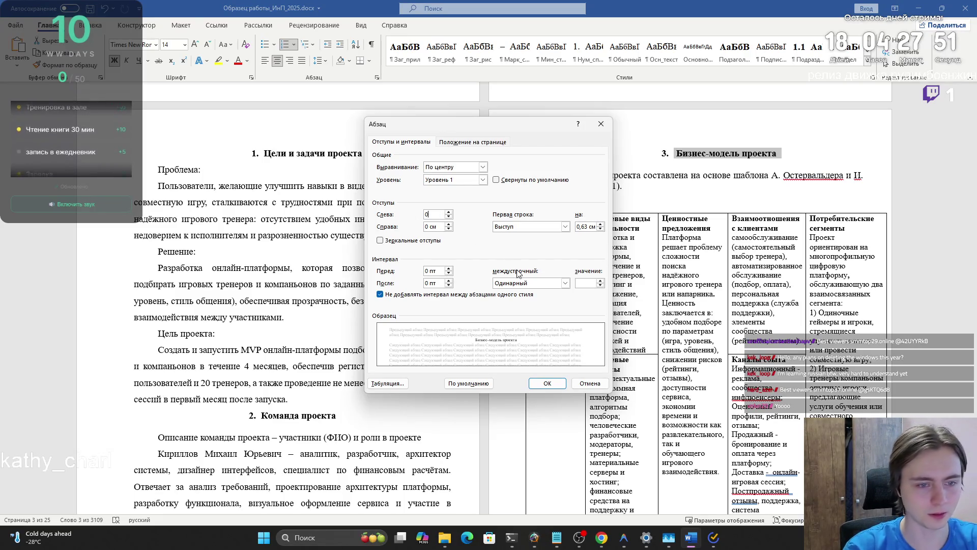
{"action": "left_click", "coordinate": [547, 383]}
{"action": "left_click", "coordinate": [636, 194]}
{"action": "left_click", "coordinate": [632, 202]}
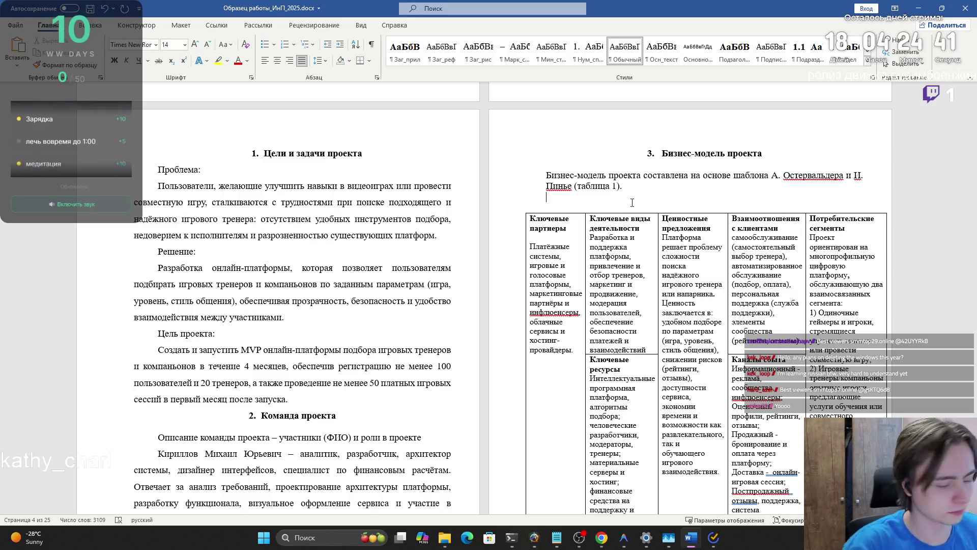
- Delete the stray 'k' at the end of the section 3 intro sentence
{"action": "key", "text": "alt+shift"}
{"action": "type", "text": "k"}
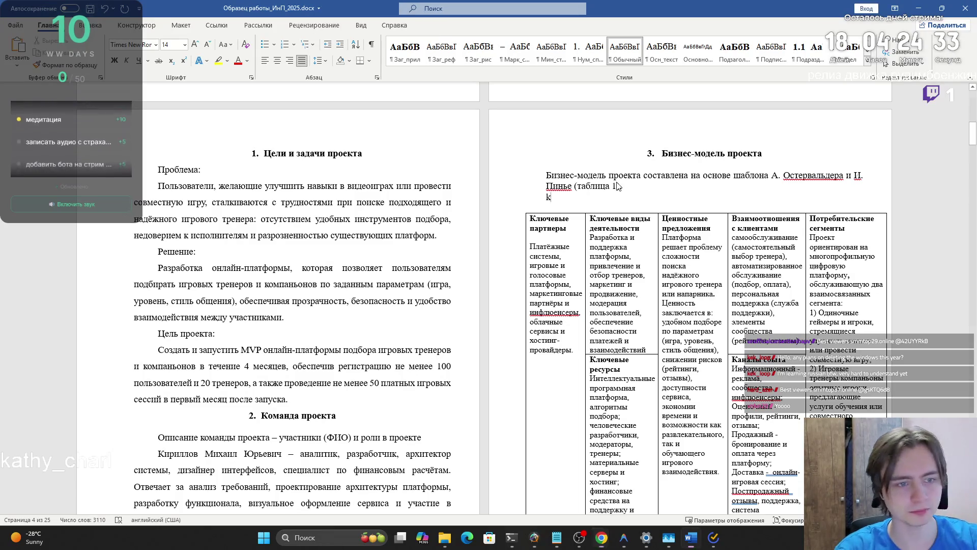
{"action": "key", "text": "BackSpace"}
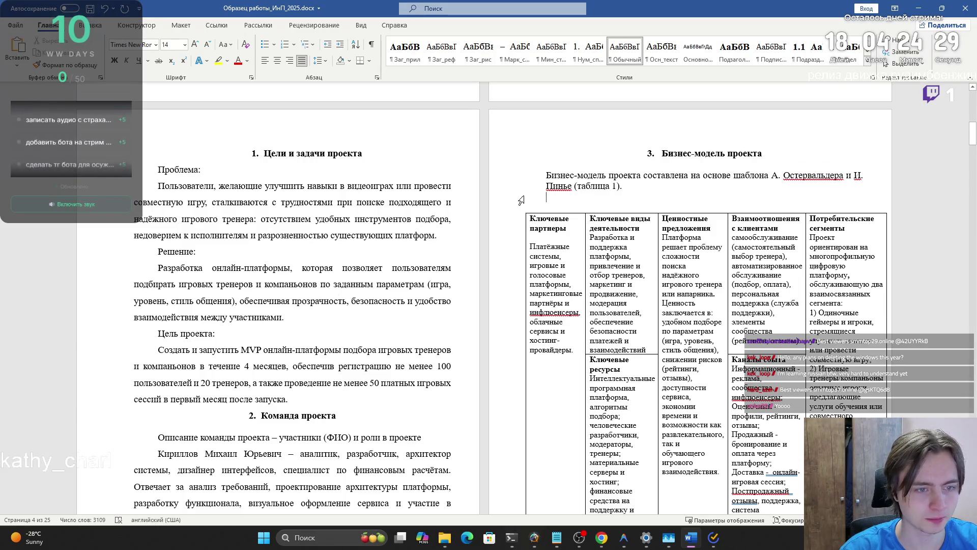
- Remove the blank line under the Бизнес-модель проекта heading, then select the heading and intro paragraph
{"action": "scroll", "coordinate": [519, 202], "scroll_direction": "down", "scroll_amount": 5}
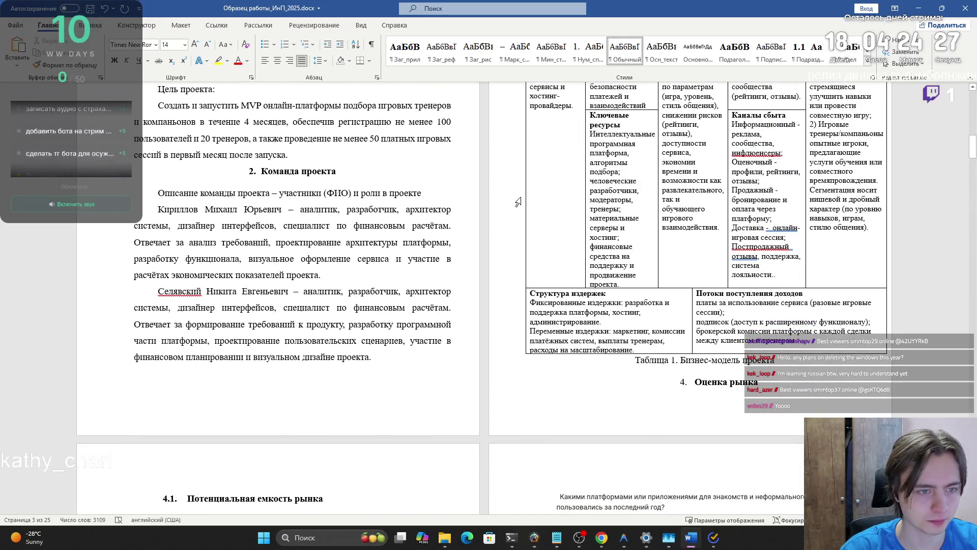
{"action": "scroll", "coordinate": [518, 202], "scroll_direction": "up", "scroll_amount": 6}
{"action": "left_click_drag", "start_coordinate": [622, 234], "coordinate": [551, 216]}
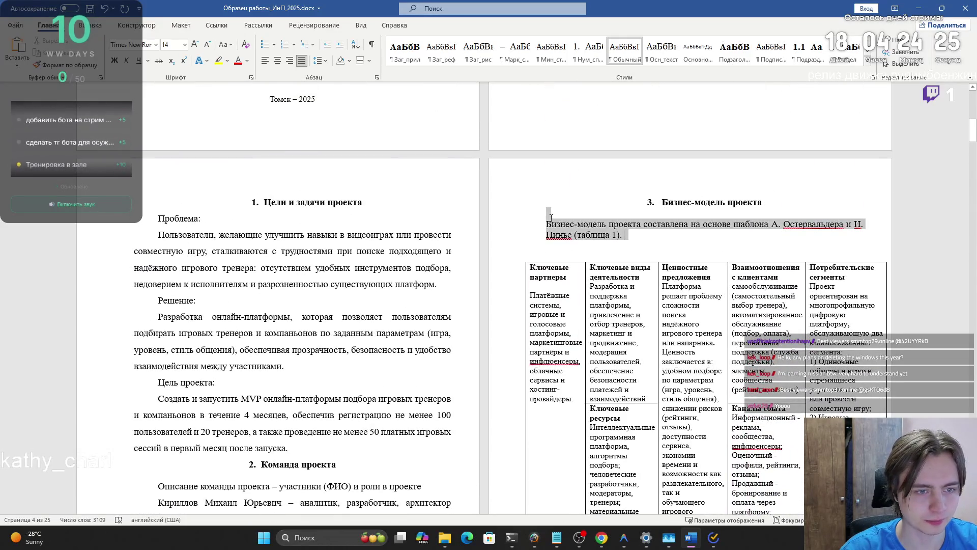
{"action": "left_click", "coordinate": [551, 214]}
{"action": "key", "text": "BackSpace"}
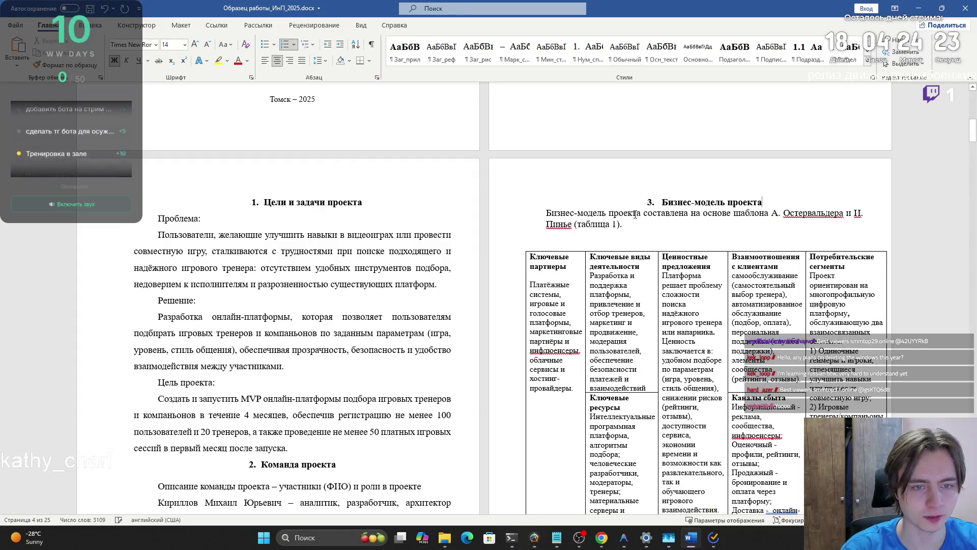
{"action": "left_click_drag", "start_coordinate": [660, 202], "coordinate": [622, 224]}
{"action": "left_click", "coordinate": [377, 77]}
- Set 1.5 line spacing for the heading and intro paragraph
{"action": "left_click", "coordinate": [529, 282]}
{"action": "left_click", "coordinate": [529, 300]}
{"action": "left_click", "coordinate": [547, 382]}
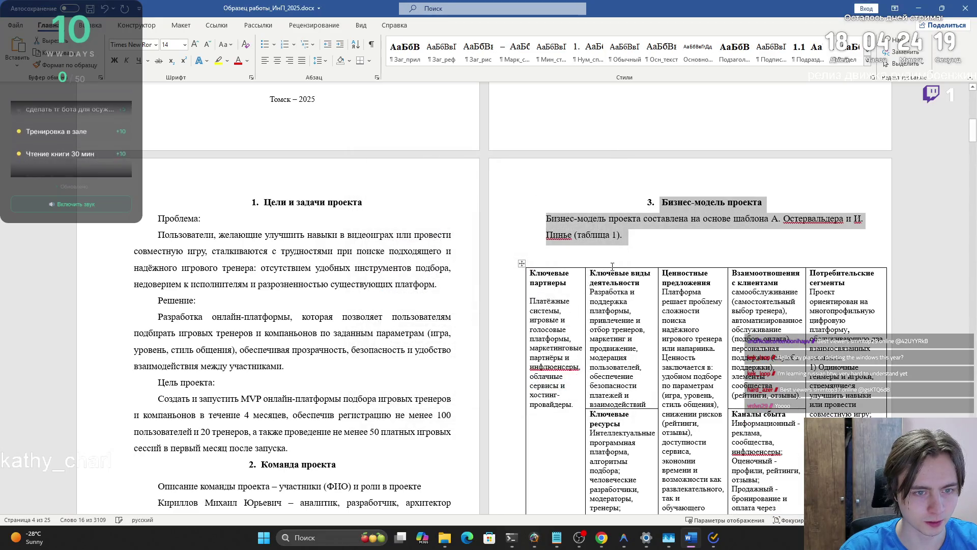
- Give the intro paragraph a 1.25 cm first-line indent and remove the empty line above the table
{"action": "triple_click", "coordinate": [555, 221]}
{"action": "left_click", "coordinate": [378, 78]}
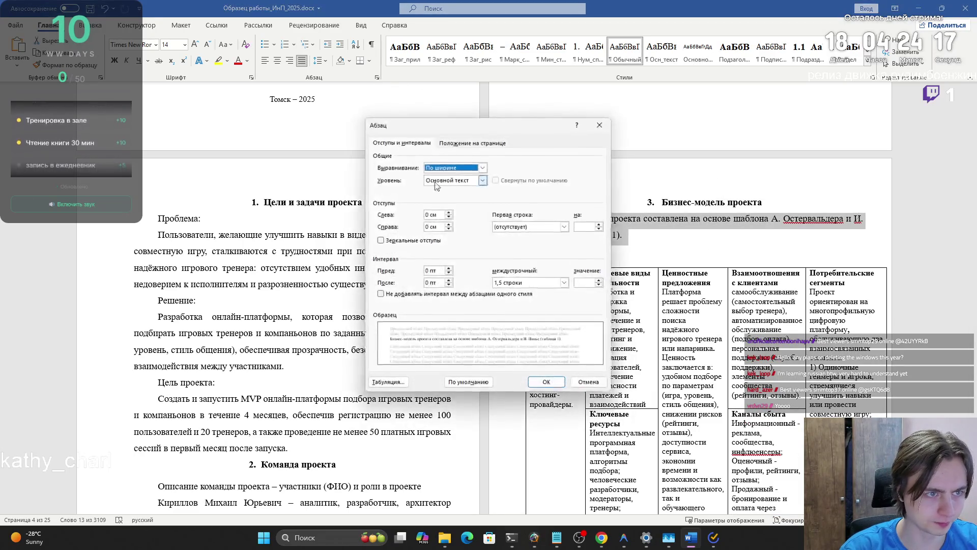
{"action": "double_click", "coordinate": [430, 215]}
{"action": "type", "text": "1,2"}
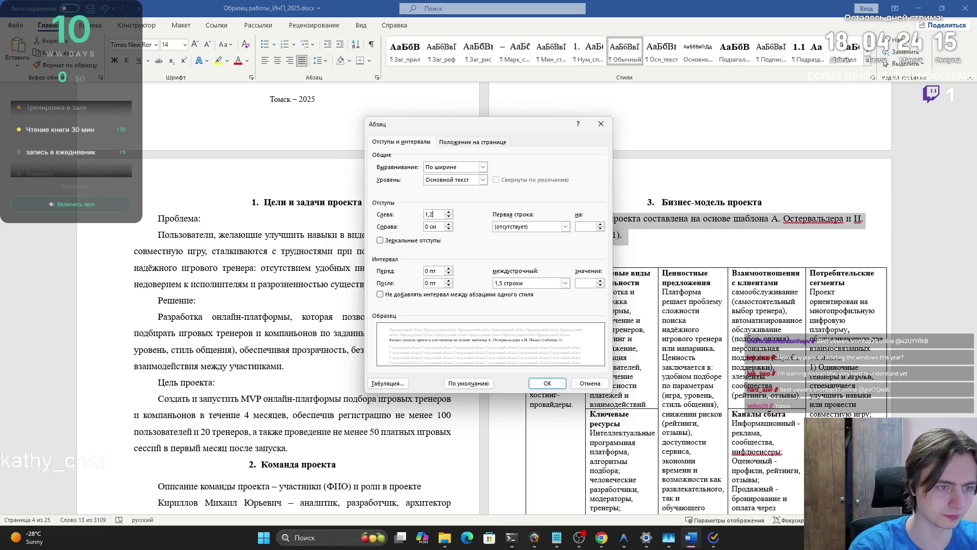
{"action": "type", "text": "5"}
{"action": "key", "text": "Return"}
{"action": "key", "text": "ctrl+z"}
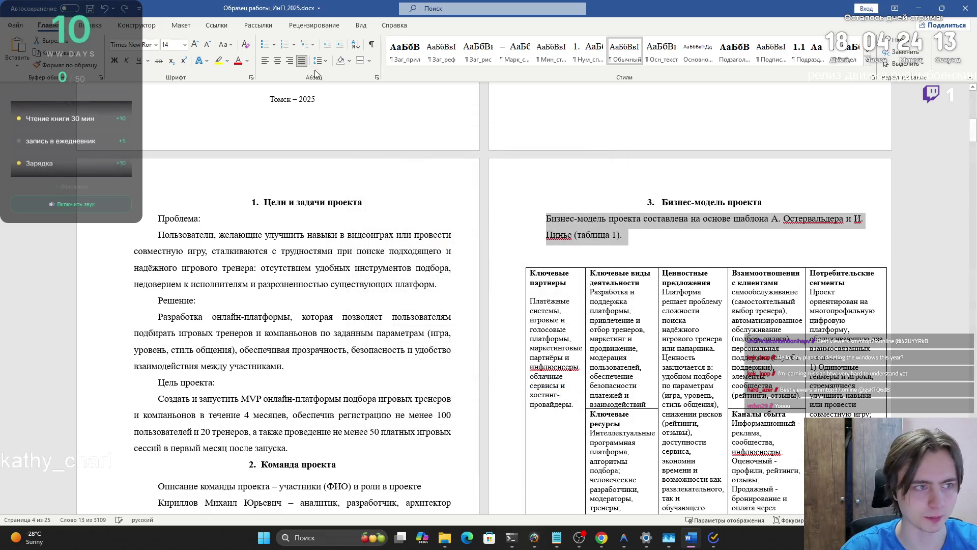
{"action": "left_click", "coordinate": [378, 78]}
{"action": "left_click", "coordinate": [519, 227]}
{"action": "left_click", "coordinate": [504, 243]}
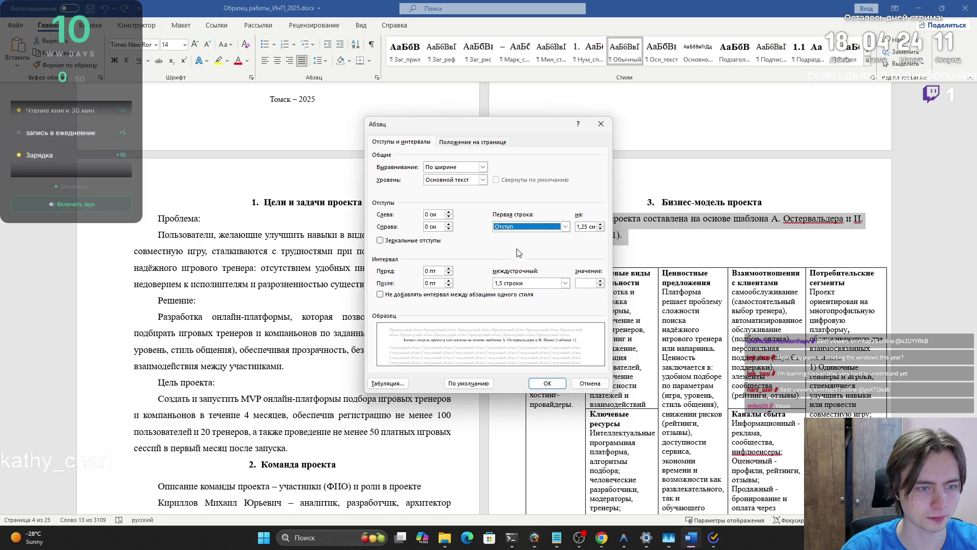
{"action": "left_click", "coordinate": [547, 383]}
{"action": "left_click", "coordinate": [691, 235]}
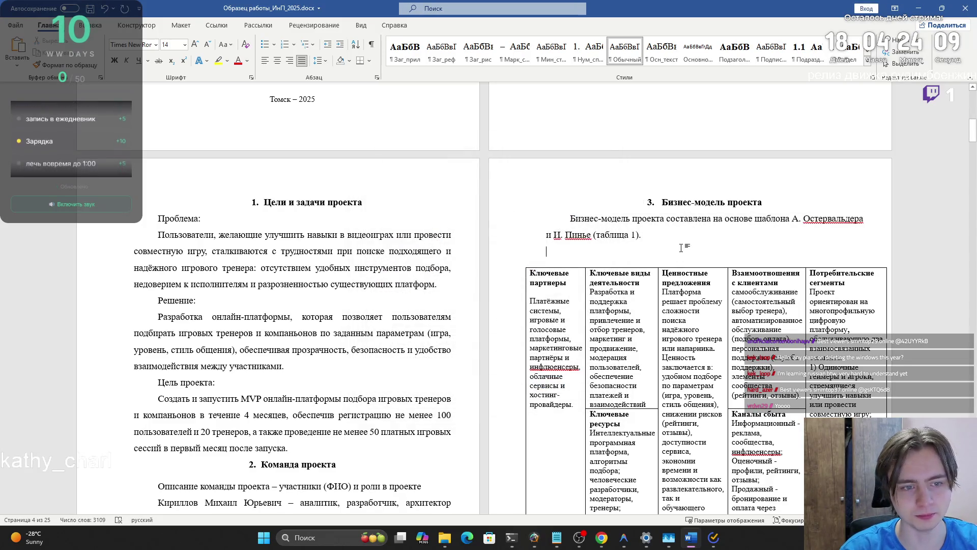
{"action": "key", "text": "Delete"}
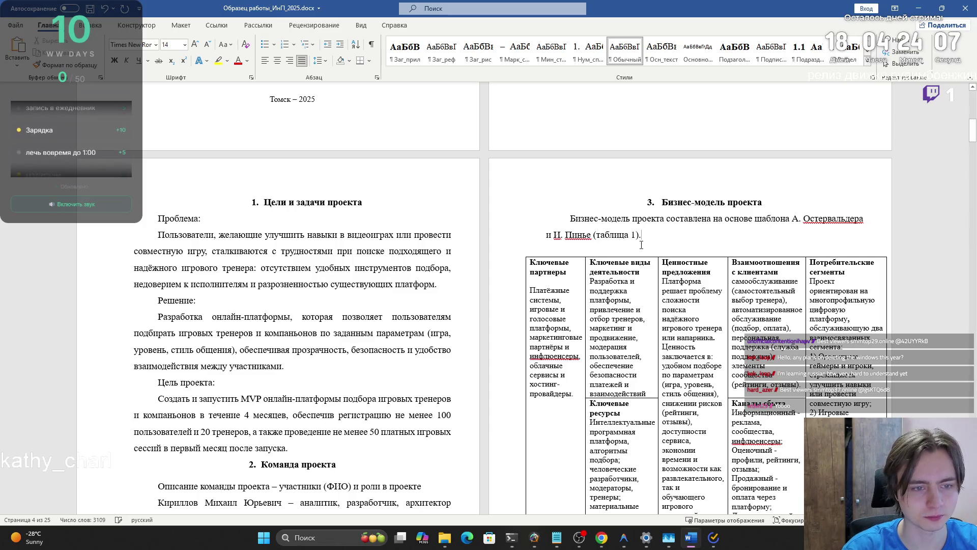
- Set the Таблица 1 caption to 1.5 line spacing
{"action": "scroll", "coordinate": [659, 243], "scroll_direction": "down", "scroll_amount": 3}
{"action": "scroll", "coordinate": [660, 243], "scroll_direction": "down", "scroll_amount": 6}
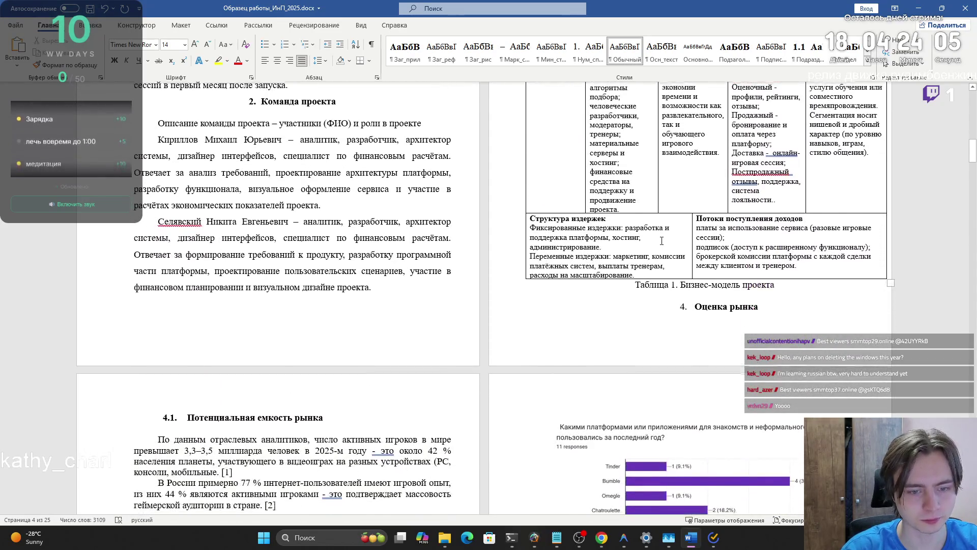
{"action": "triple_click", "coordinate": [652, 283]}
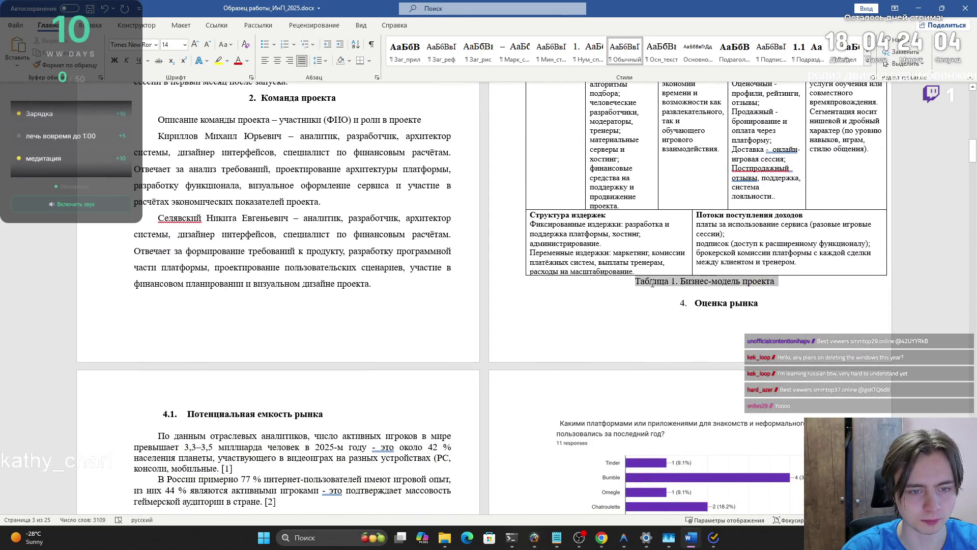
{"action": "left_click", "coordinate": [377, 77]}
{"action": "left_click", "coordinate": [531, 283]}
{"action": "left_click", "coordinate": [527, 301]}
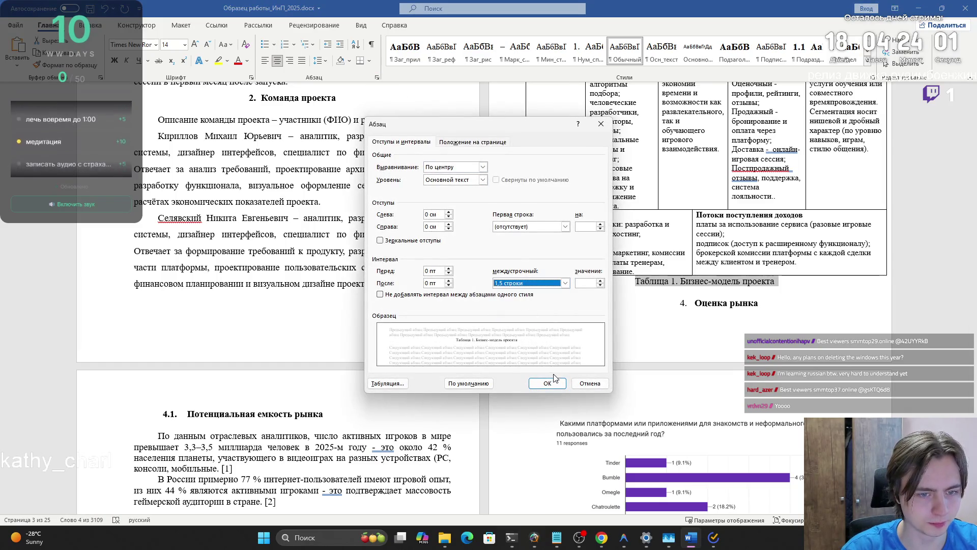
{"action": "left_click", "coordinate": [547, 384]}
- Undo a stray spacing change on the table's bottom row, keeping the caption centred with zero indents
{"action": "left_click_drag", "start_coordinate": [783, 284], "coordinate": [815, 254]}
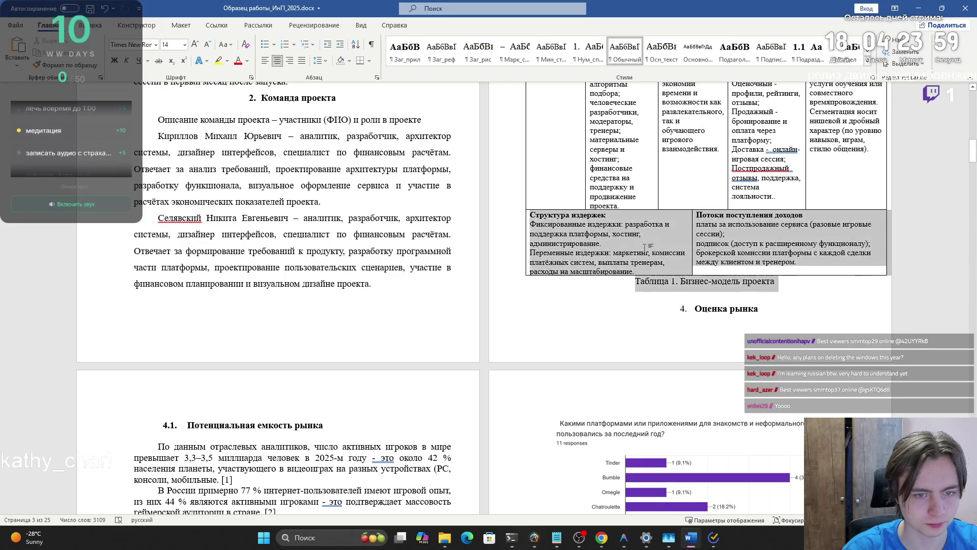
{"action": "left_click", "coordinate": [377, 78]}
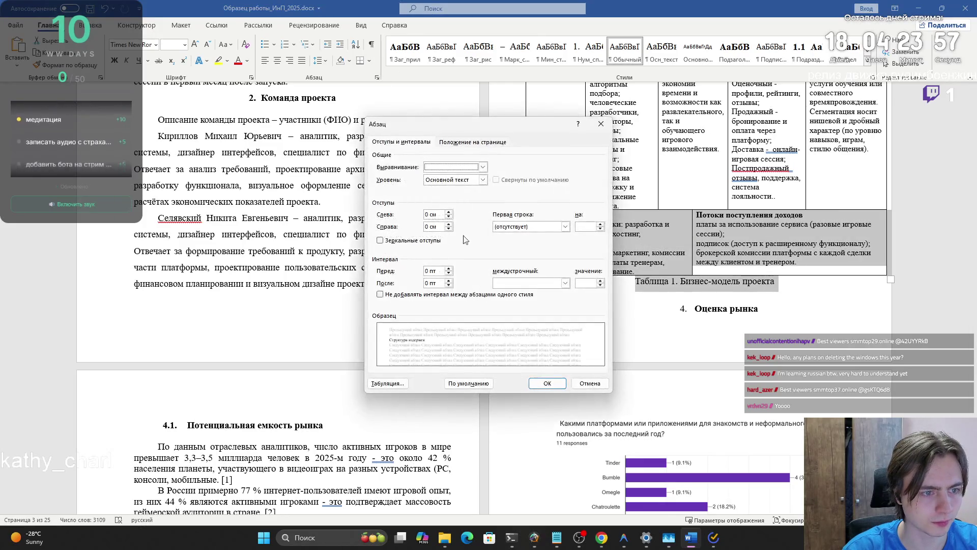
{"action": "left_click", "coordinate": [524, 283]}
{"action": "left_click", "coordinate": [518, 298]}
{"action": "left_click", "coordinate": [547, 383]}
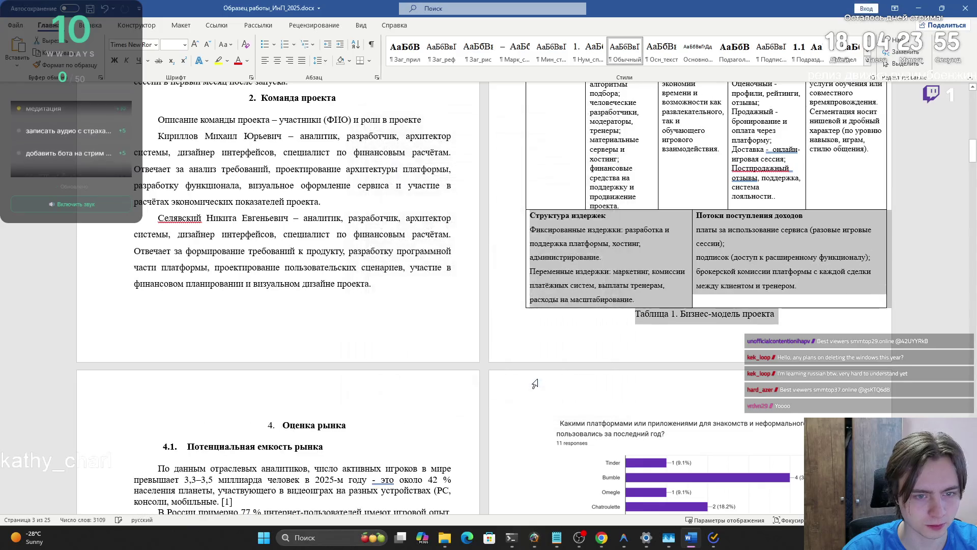
{"action": "key", "text": "ctrl+z"}
{"action": "left_click_drag", "start_coordinate": [636, 281], "coordinate": [788, 288]}
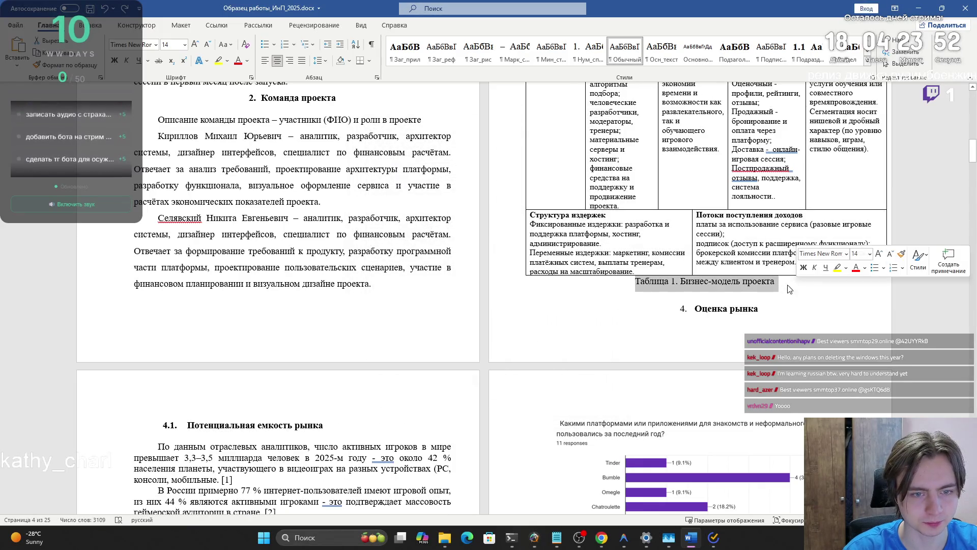
{"action": "left_click", "coordinate": [377, 78]}
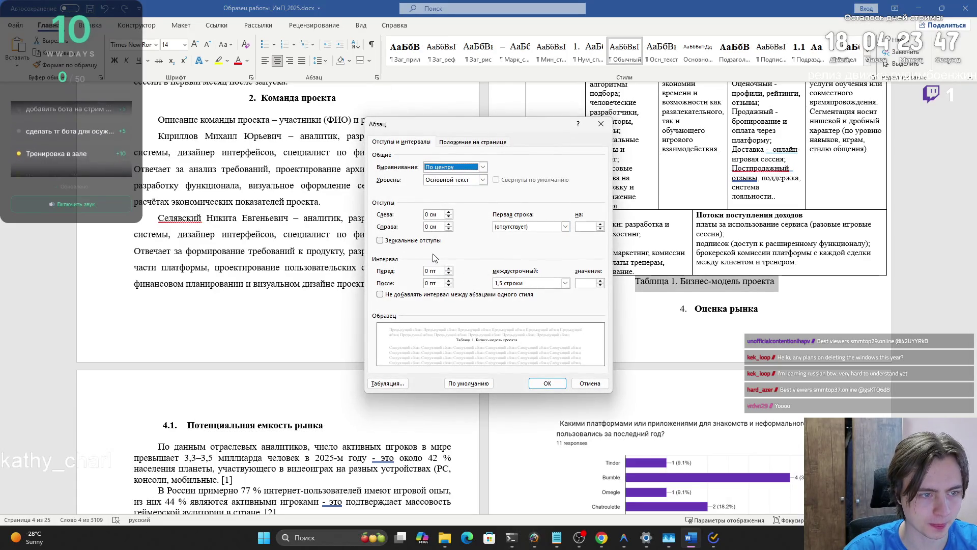
{"action": "left_click", "coordinate": [543, 382]}
{"action": "scroll", "coordinate": [695, 233], "scroll_direction": "up", "scroll_amount": 3}
{"action": "scroll", "coordinate": [696, 234], "scroll_direction": "up", "scroll_amount": 2}
{"action": "left_click", "coordinate": [692, 270]}
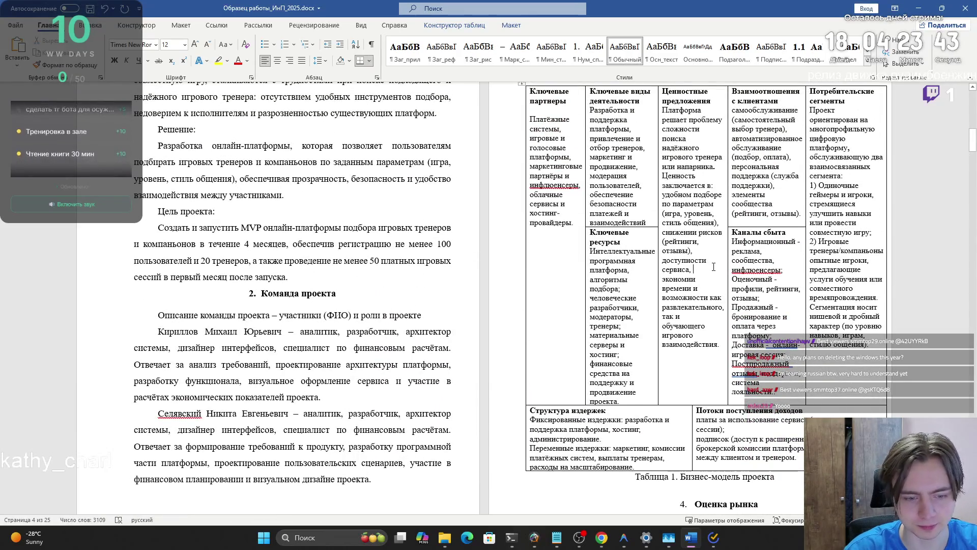
- Select the whole business-model table and justify its cell text
{"action": "scroll", "coordinate": [684, 271], "scroll_direction": "up", "scroll_amount": 1}
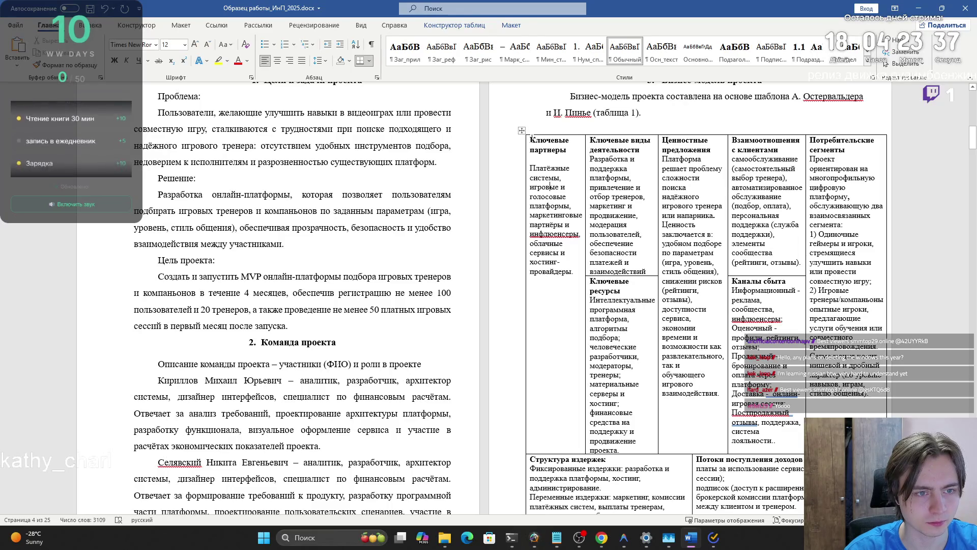
{"action": "left_click", "coordinate": [521, 130]}
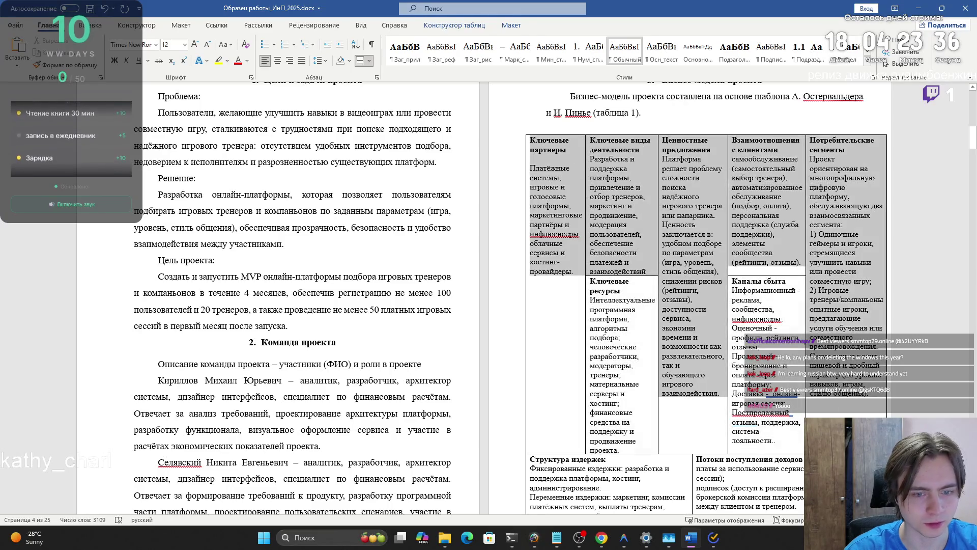
{"action": "left_click", "coordinate": [302, 62]}
{"action": "scroll", "coordinate": [662, 254], "scroll_direction": "down", "scroll_amount": 2}
{"action": "left_click", "coordinate": [634, 234]}
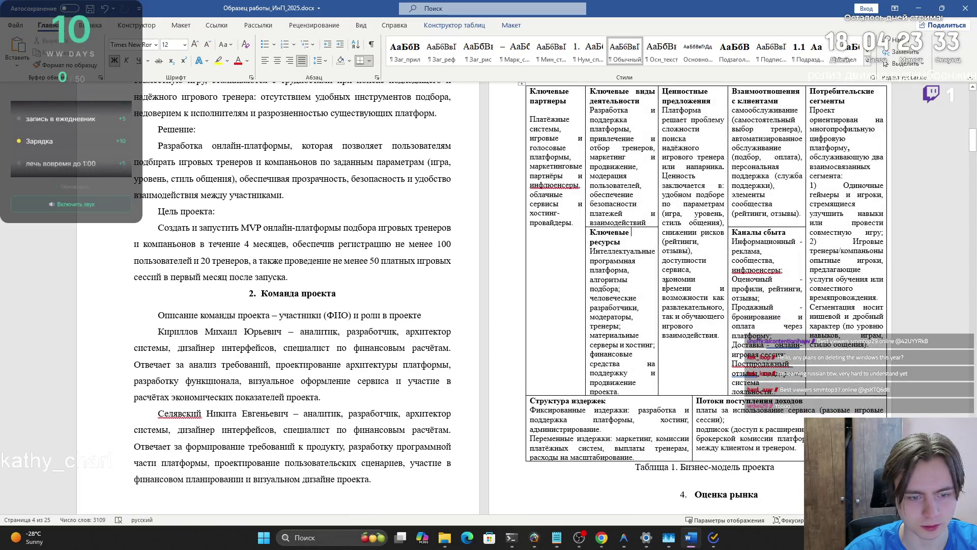
{"action": "scroll", "coordinate": [662, 280], "scroll_direction": "up", "scroll_amount": 2}
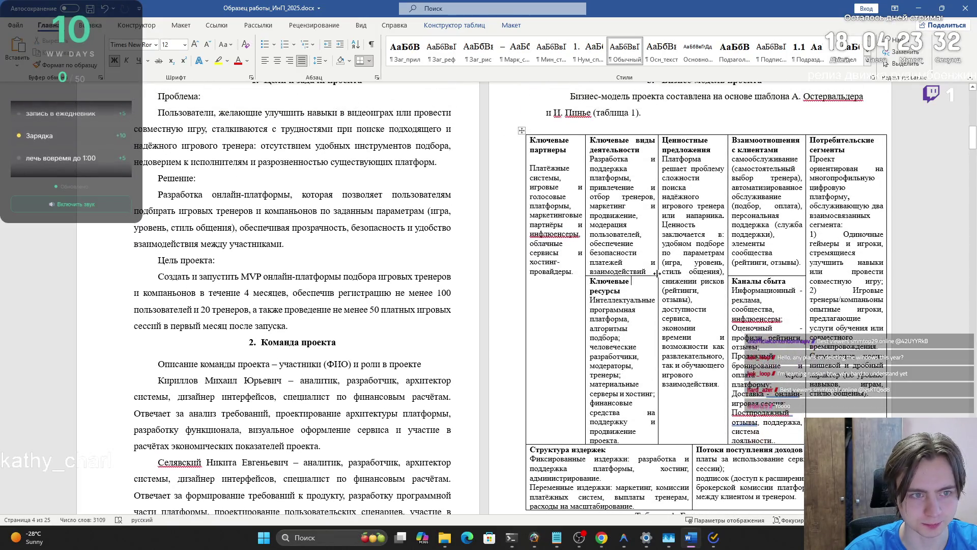
- Drag the table slightly left to align with the page's text margins
{"action": "left_click", "coordinate": [521, 131]}
{"action": "left_click", "coordinate": [511, 133]}
{"action": "left_click", "coordinate": [522, 132]}
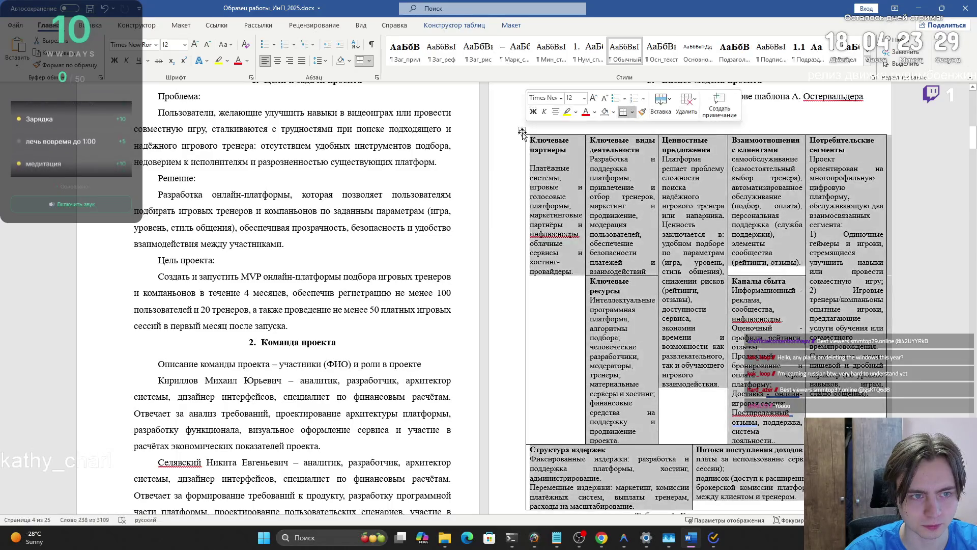
{"action": "left_click_drag", "start_coordinate": [522, 132], "coordinate": [505, 130]}
{"action": "scroll", "coordinate": [500, 187], "scroll_direction": "down", "scroll_amount": 3}
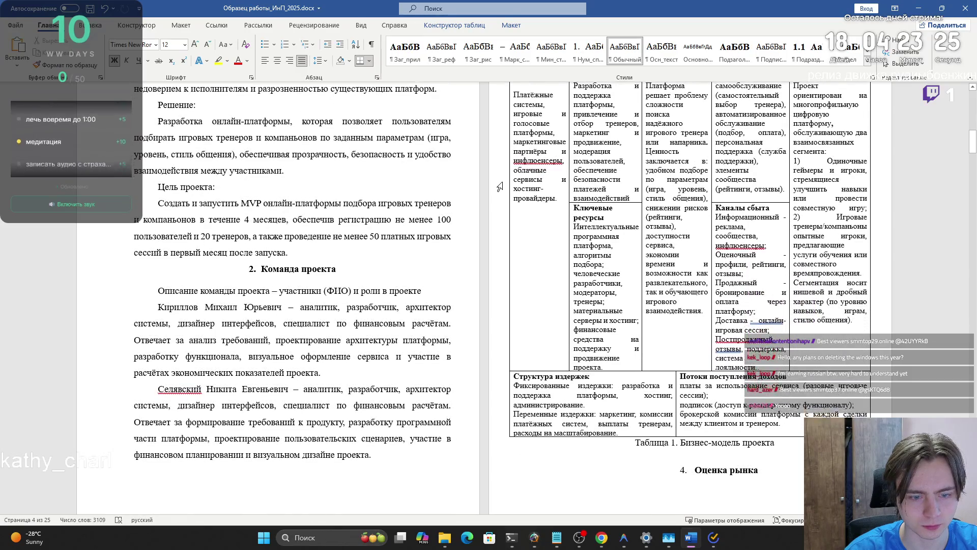
{"action": "left_click", "coordinate": [500, 201]}
{"action": "left_click", "coordinate": [692, 430]}
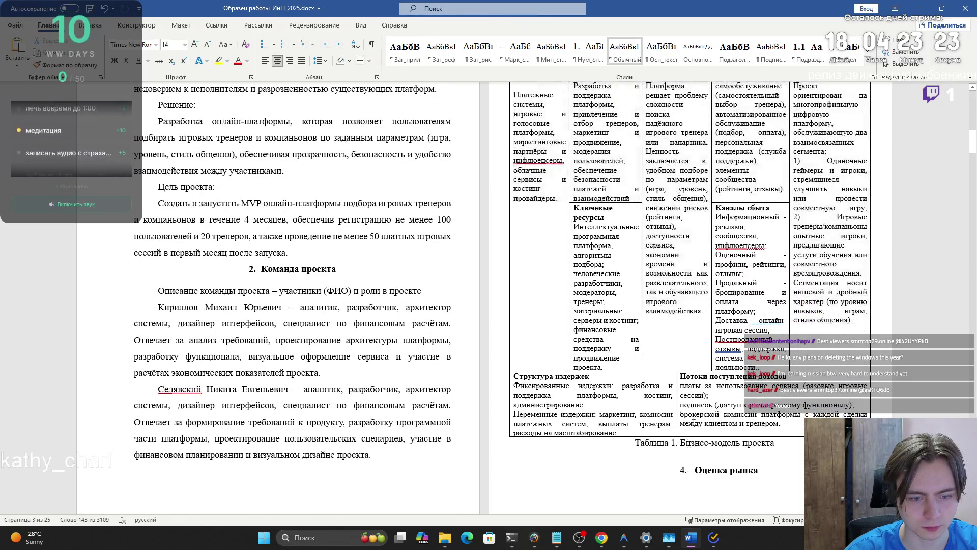
{"action": "scroll", "coordinate": [690, 356], "scroll_direction": "up", "scroll_amount": 4}
{"action": "left_click", "coordinate": [616, 149]}
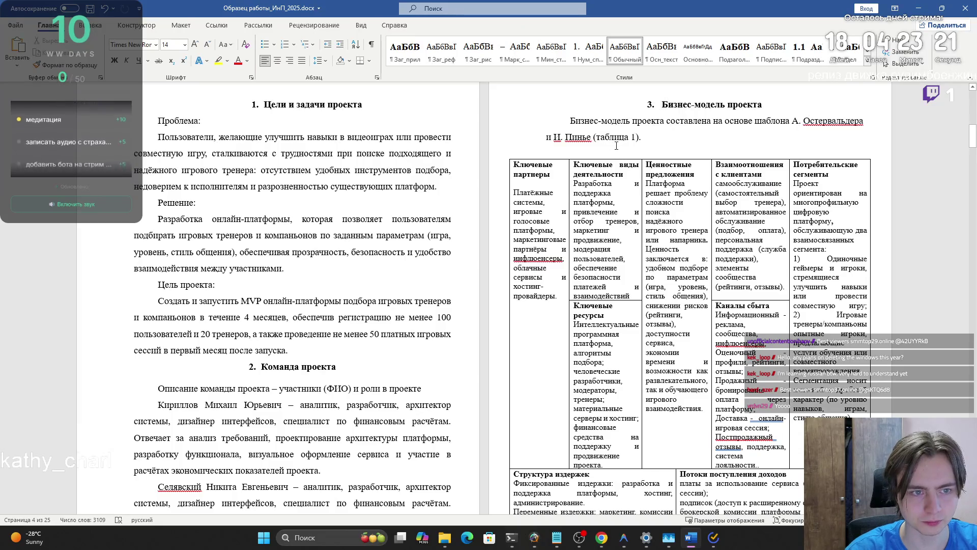
- Delete the empty lines above the table and under the Таблица 1 caption
{"action": "key", "text": "Delete"}
{"action": "scroll", "coordinate": [855, 379], "scroll_direction": "down", "scroll_amount": 3}
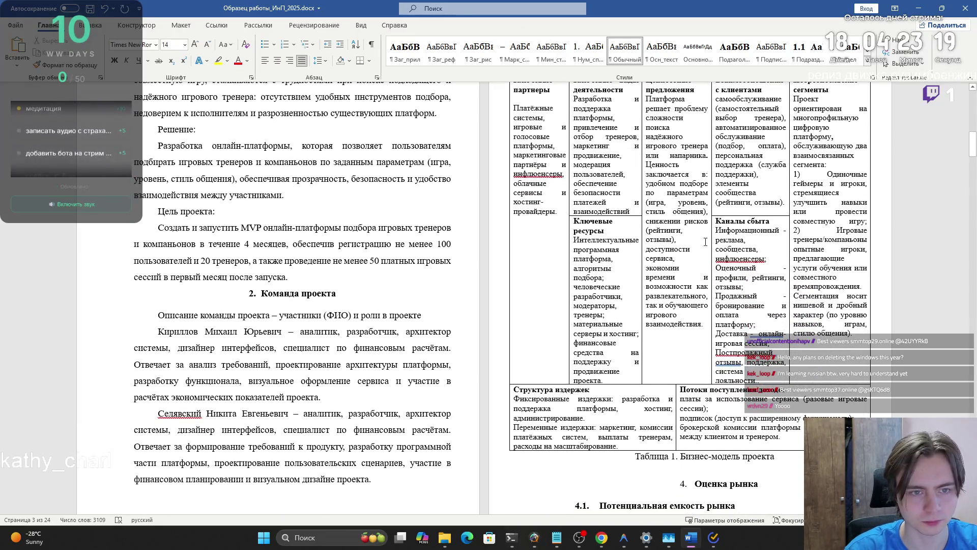
{"action": "scroll", "coordinate": [802, 442], "scroll_direction": "down", "scroll_amount": 4}
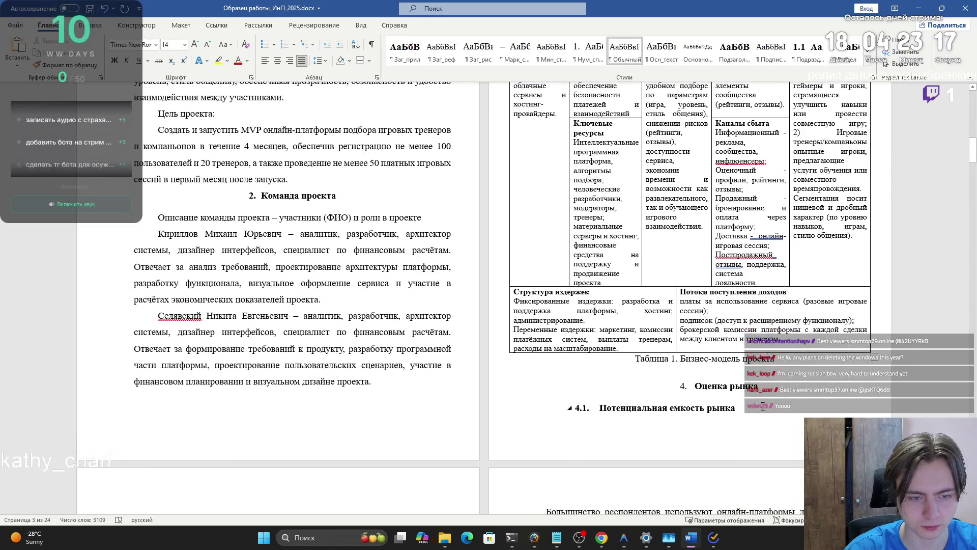
{"action": "left_click", "coordinate": [744, 373]}
{"action": "scroll", "coordinate": [745, 372], "scroll_direction": "down", "scroll_amount": 3}
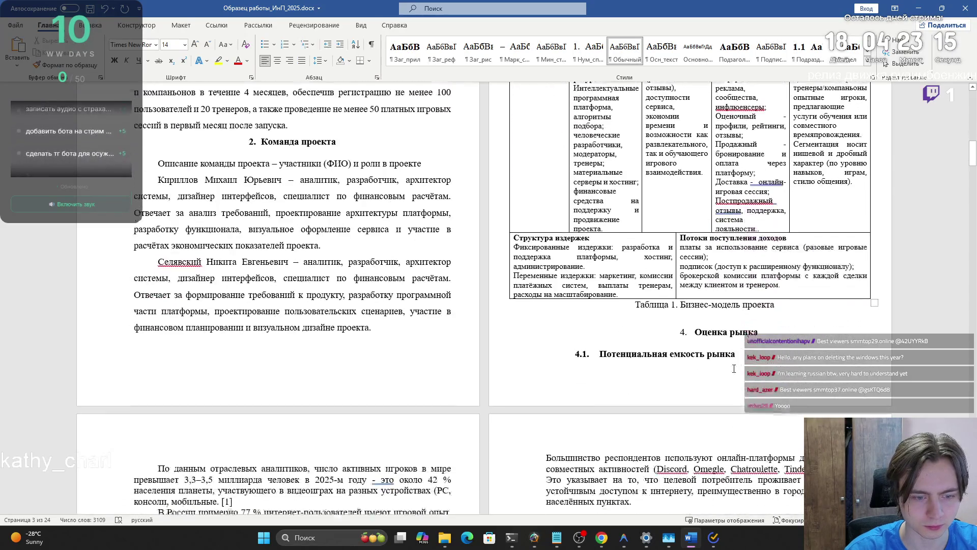
{"action": "key", "text": "BackSpace"}
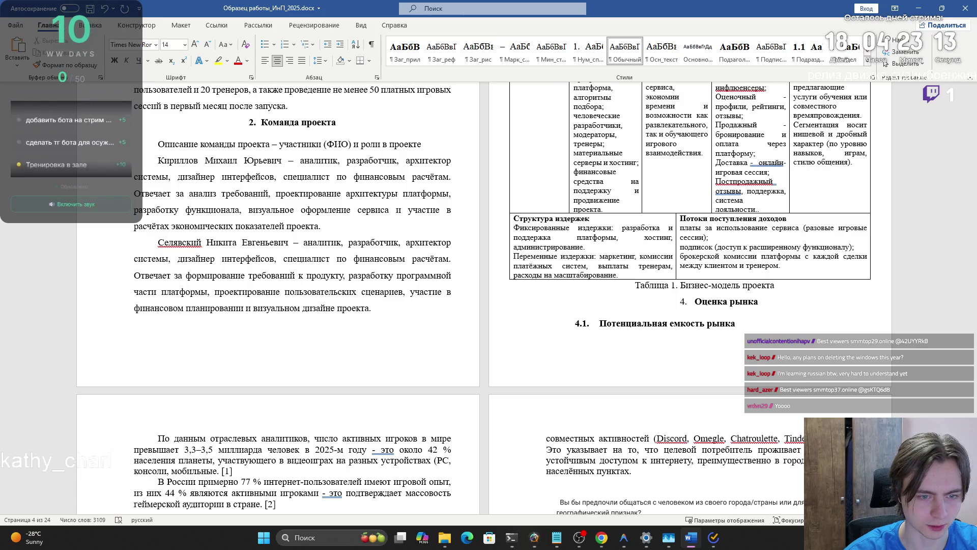
{"action": "key", "text": "Return"}
{"action": "key", "text": "Return"}
{"action": "key", "text": "Return"}
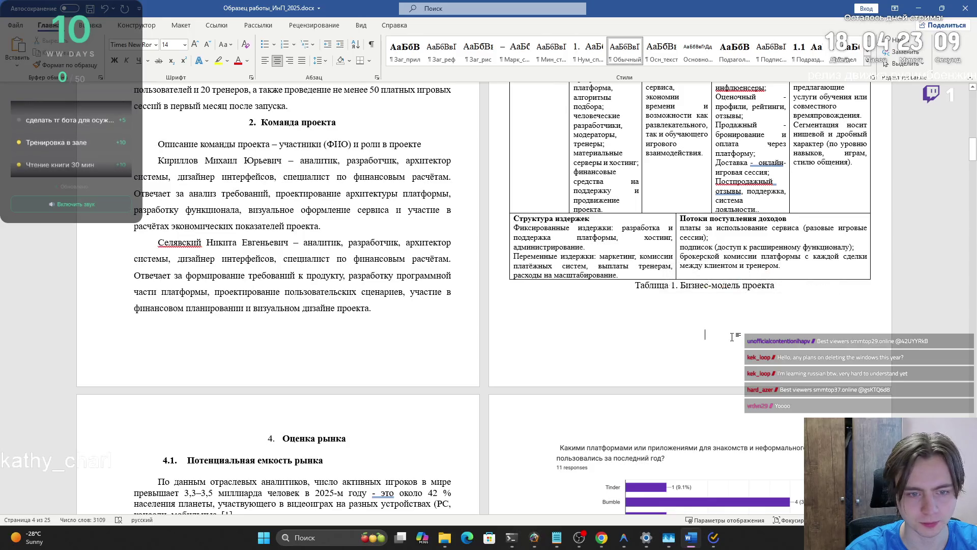
{"action": "scroll", "coordinate": [713, 351], "scroll_direction": "up", "scroll_amount": 2}
{"action": "scroll", "coordinate": [727, 343], "scroll_direction": "down", "scroll_amount": 1}
{"action": "key", "text": "BackSpace"}
{"action": "key", "text": "BackSpace"}
{"action": "key", "text": "BackSpace"}
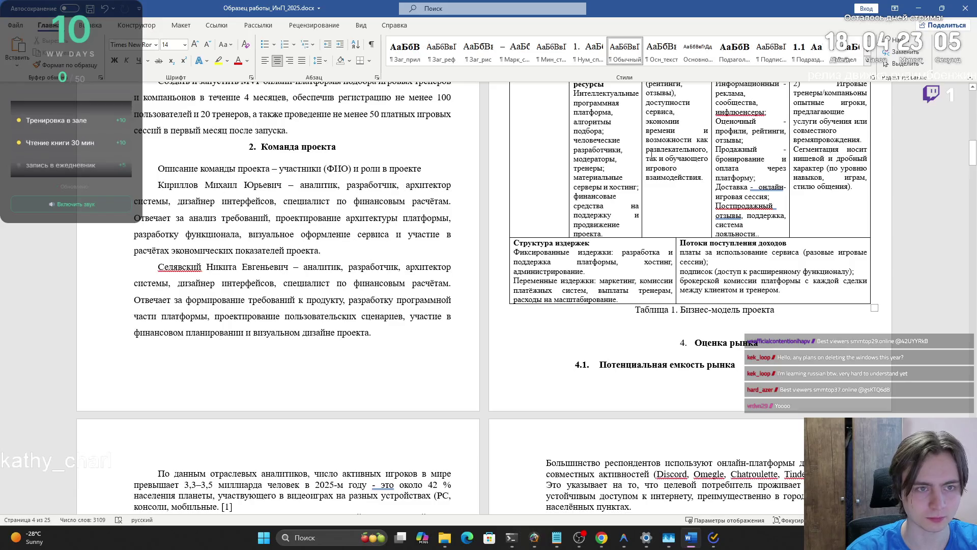
- Insert a page break via Tell Me search so '4. Оценка рынка' starts a new page
{"action": "double_click", "coordinate": [636, 9]}
{"action": "left_click", "coordinate": [803, 12]}
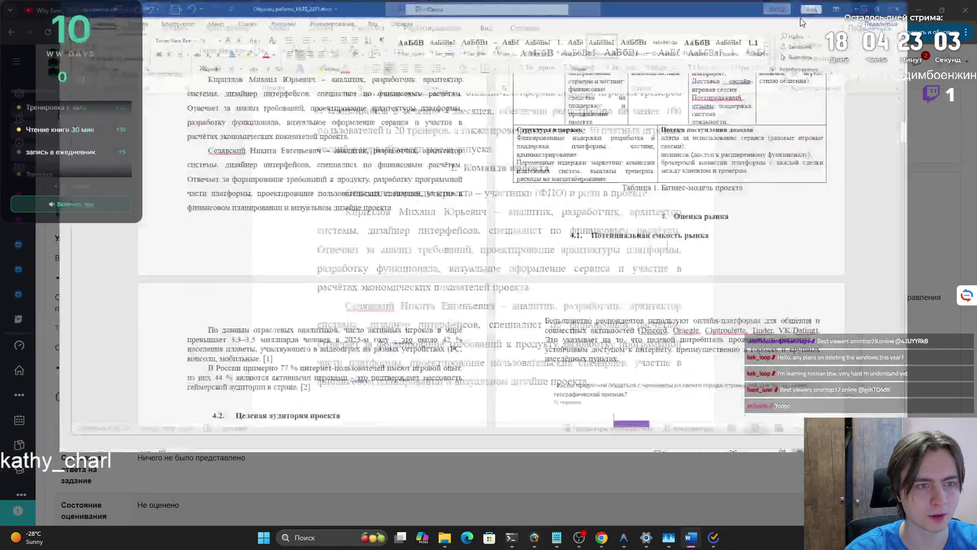
{"action": "left_click", "coordinate": [464, 9]}
{"action": "type", "text": "hf"}
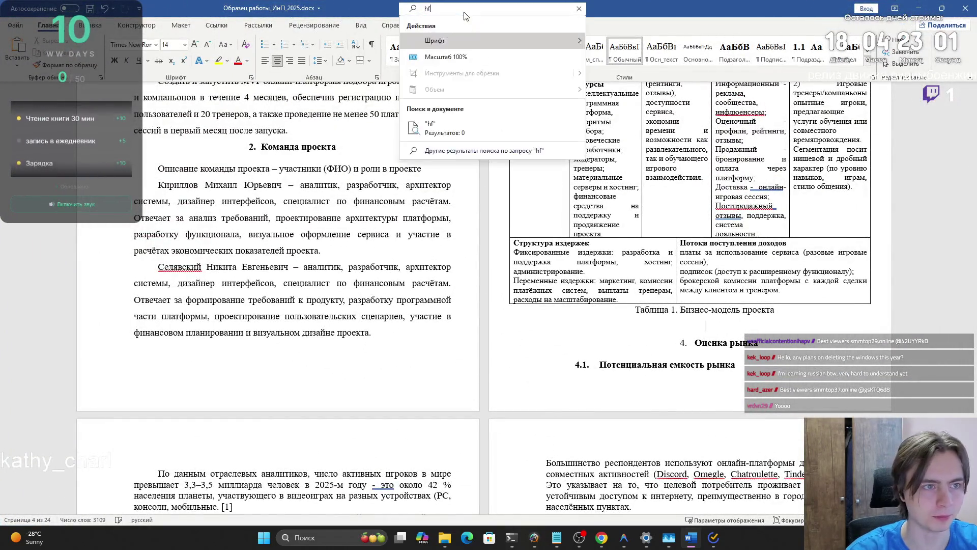
{"action": "key", "text": "BackSpace"}
{"action": "type", "text": "ра"}
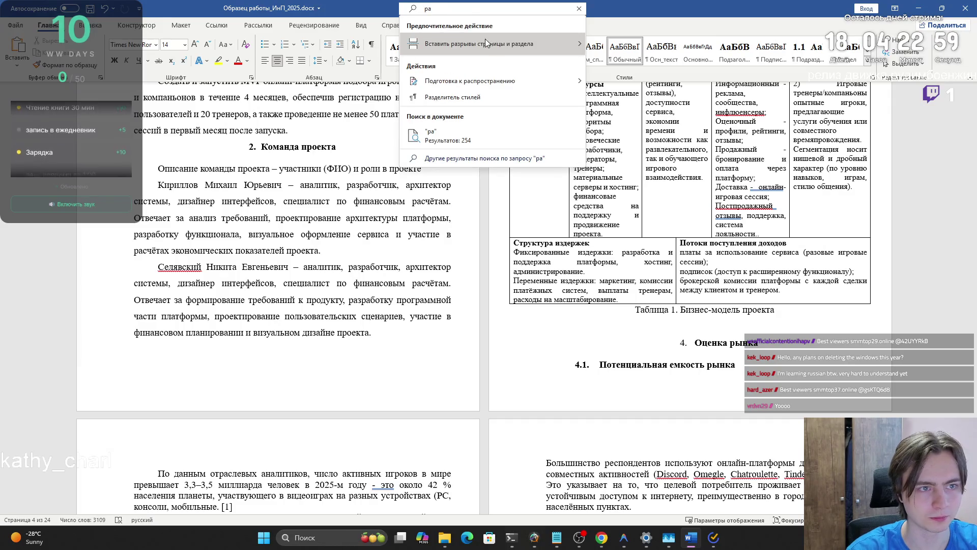
{"action": "mouse_move", "coordinate": [484, 43]}
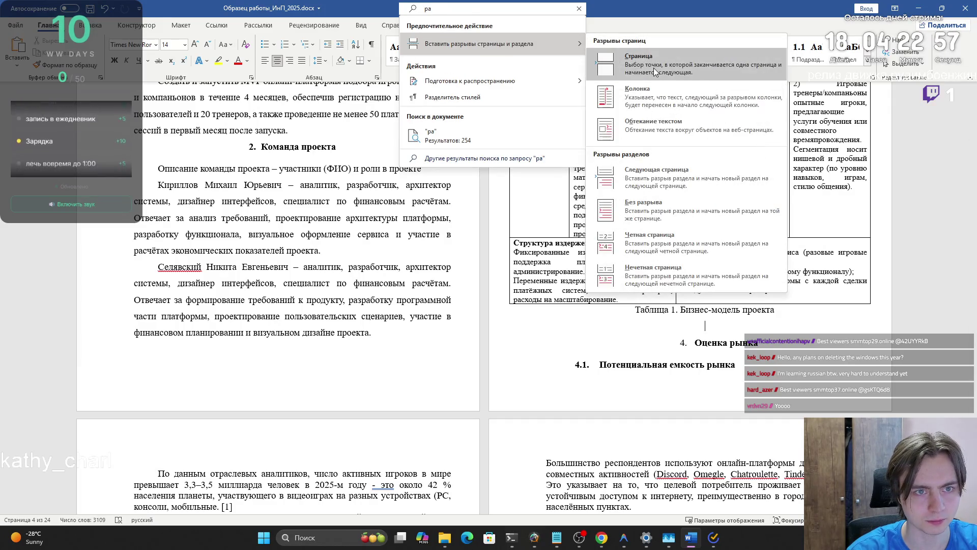
{"action": "left_click", "coordinate": [653, 68]}
- Review the new page layout and place the caret on the blank line below heading 4.1
{"action": "scroll", "coordinate": [361, 353], "scroll_direction": "down", "scroll_amount": 3}
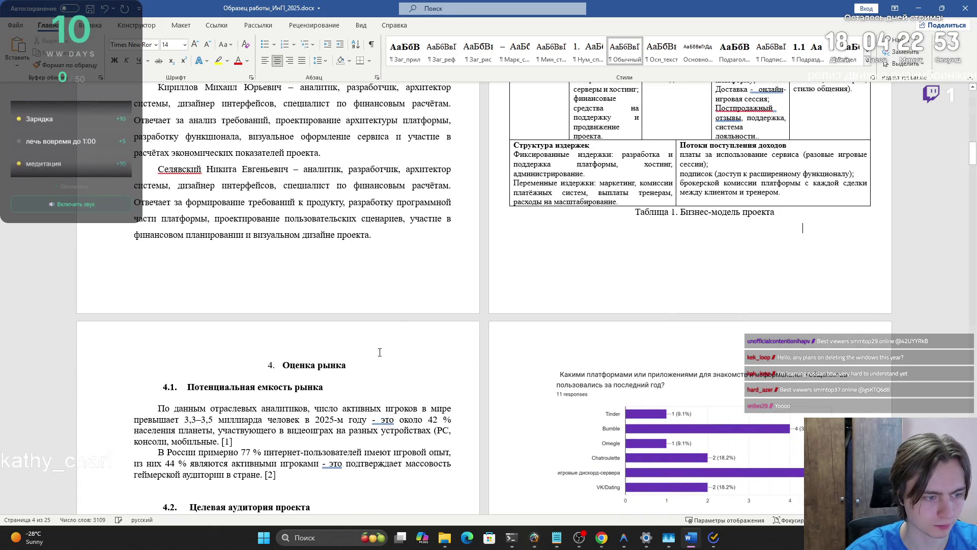
{"action": "scroll", "coordinate": [441, 342], "scroll_direction": "up", "scroll_amount": 5}
{"action": "scroll", "coordinate": [441, 342], "scroll_direction": "up", "scroll_amount": 4}
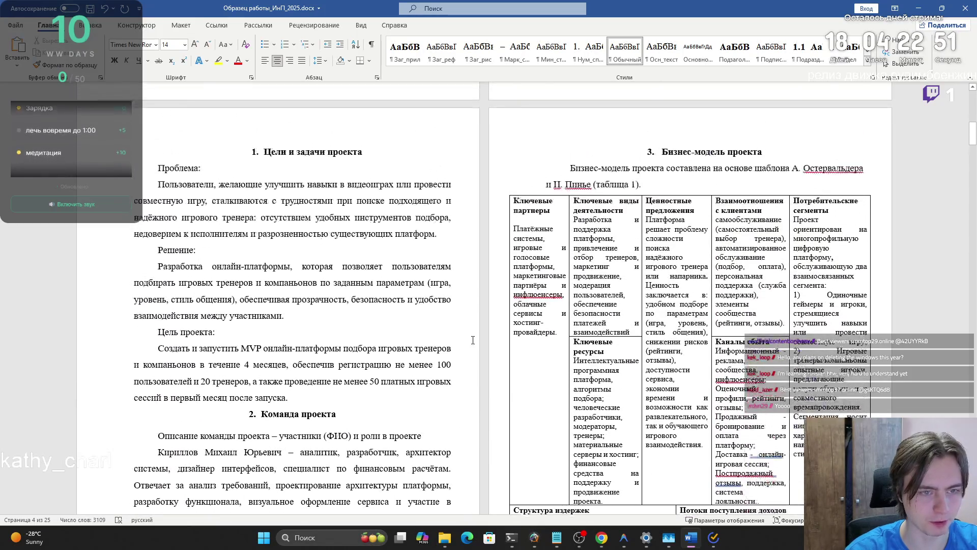
{"action": "scroll", "coordinate": [478, 340], "scroll_direction": "up", "scroll_amount": 12}
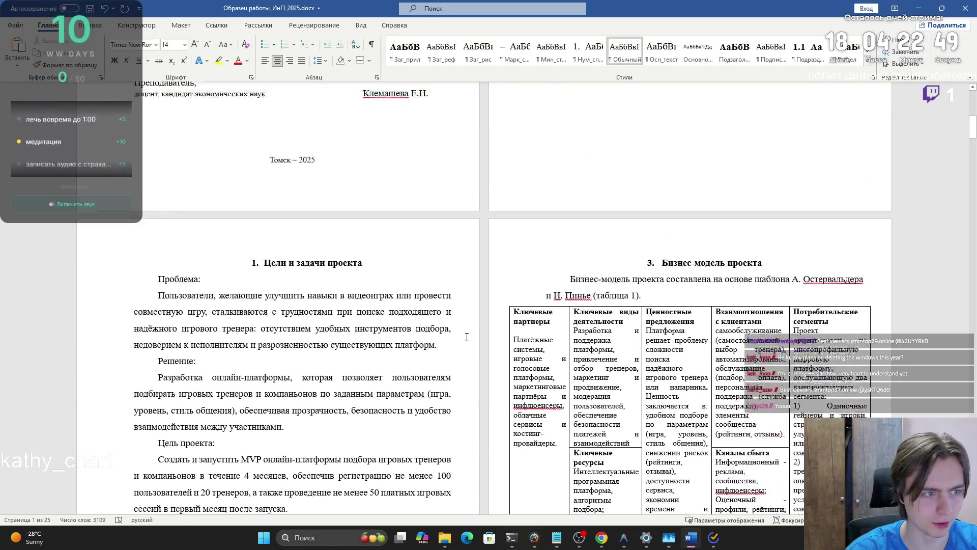
{"action": "scroll", "coordinate": [458, 338], "scroll_direction": "down", "scroll_amount": 15}
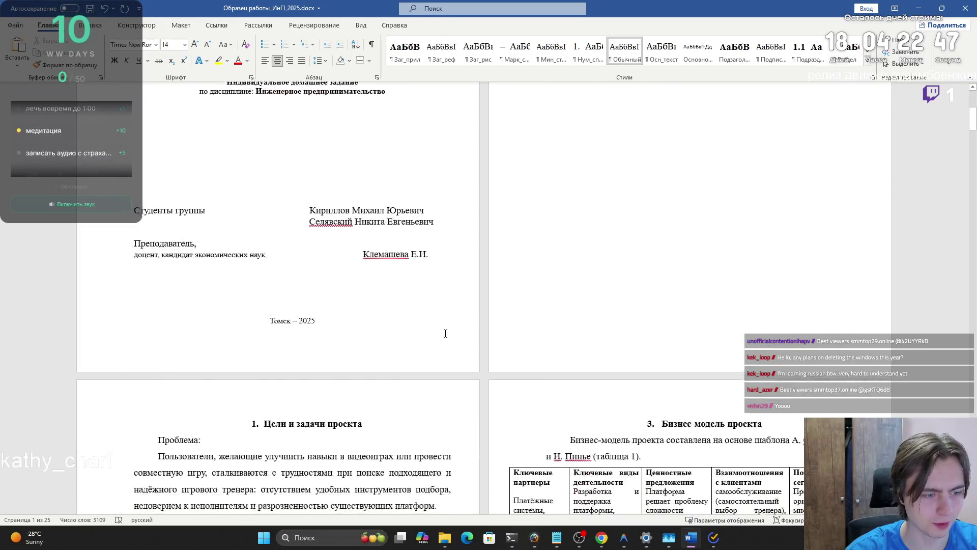
{"action": "scroll", "coordinate": [430, 329], "scroll_direction": "down", "scroll_amount": 8}
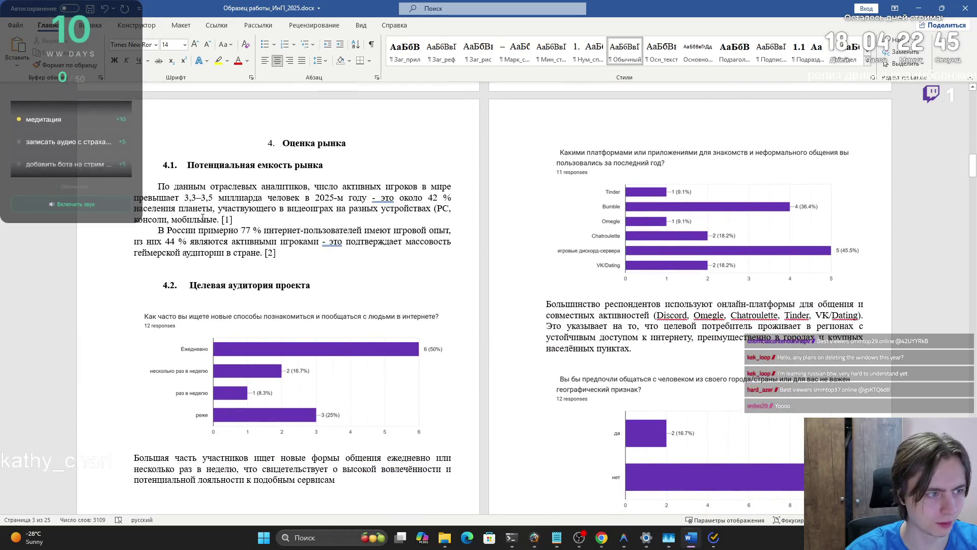
{"action": "left_click", "coordinate": [171, 174]}
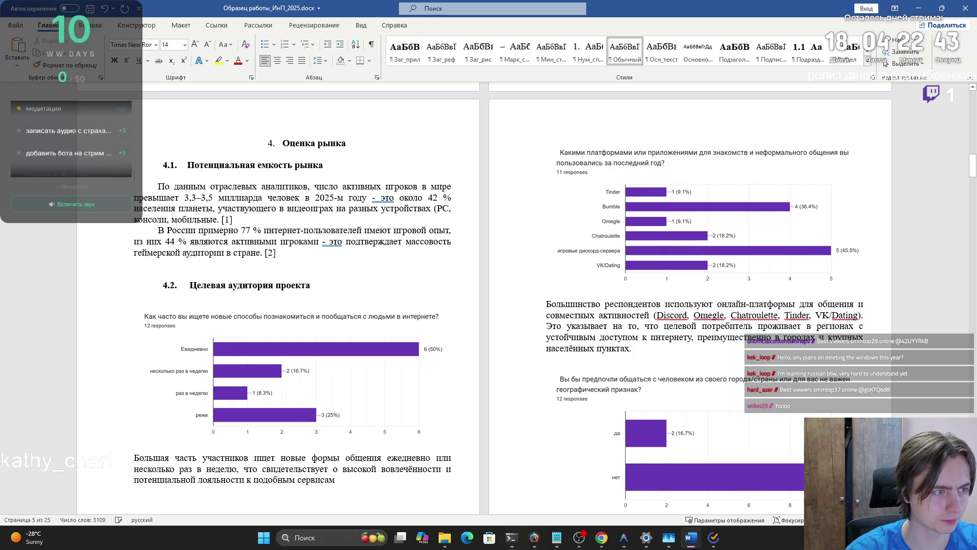
- Remove the blank line under heading 4.1 and give it and two paragraphs 1.5 spacing with a 1.25 cm first-line indent
{"action": "key", "text": "BackSpace"}
{"action": "mouse_move", "coordinate": [279, 241]}
{"action": "left_mouse_down"}
{"action": "mouse_move", "coordinate": [152, 209]}
{"action": "mouse_move", "coordinate": [169, 164]}
{"action": "left_mouse_up"}
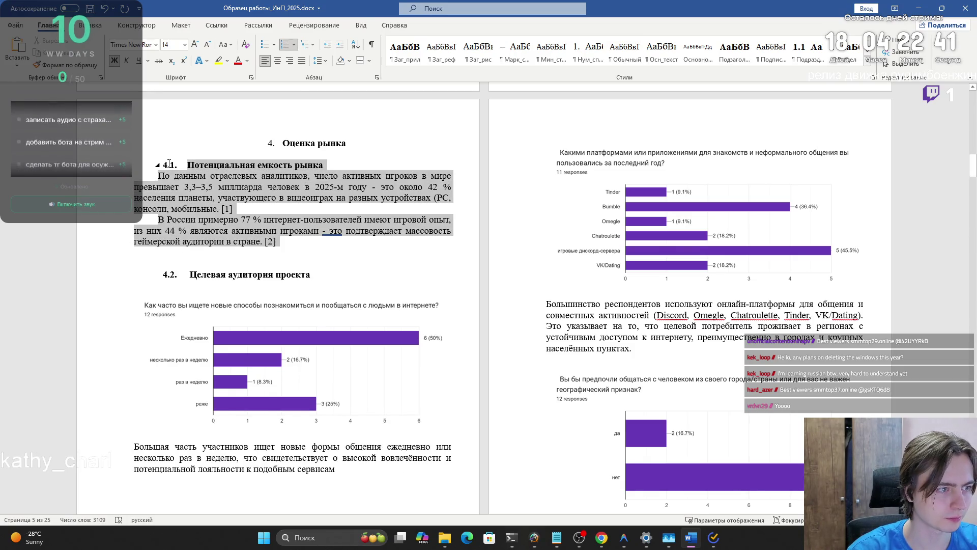
{"action": "left_click", "coordinate": [377, 77]}
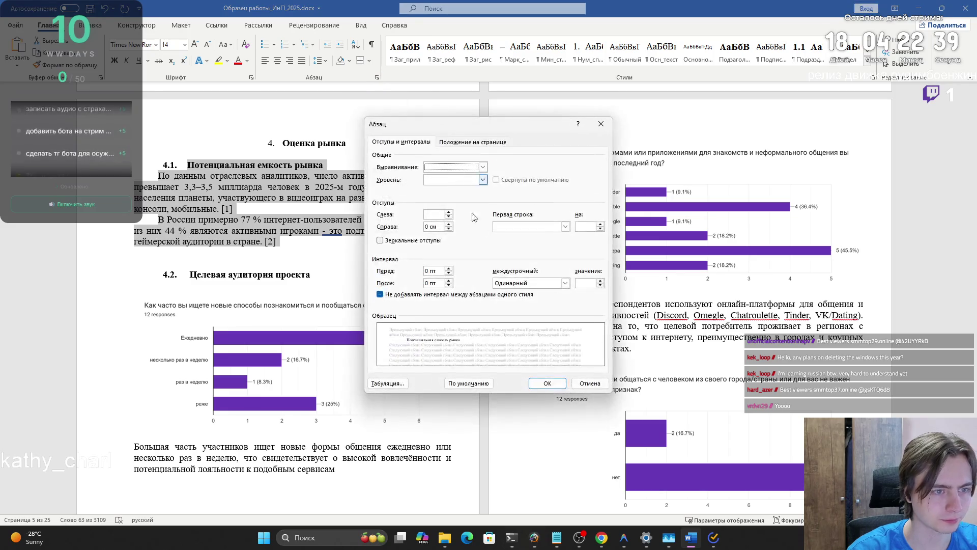
{"action": "left_click", "coordinate": [565, 283]}
{"action": "left_click", "coordinate": [509, 299]}
{"action": "left_click", "coordinate": [565, 227]}
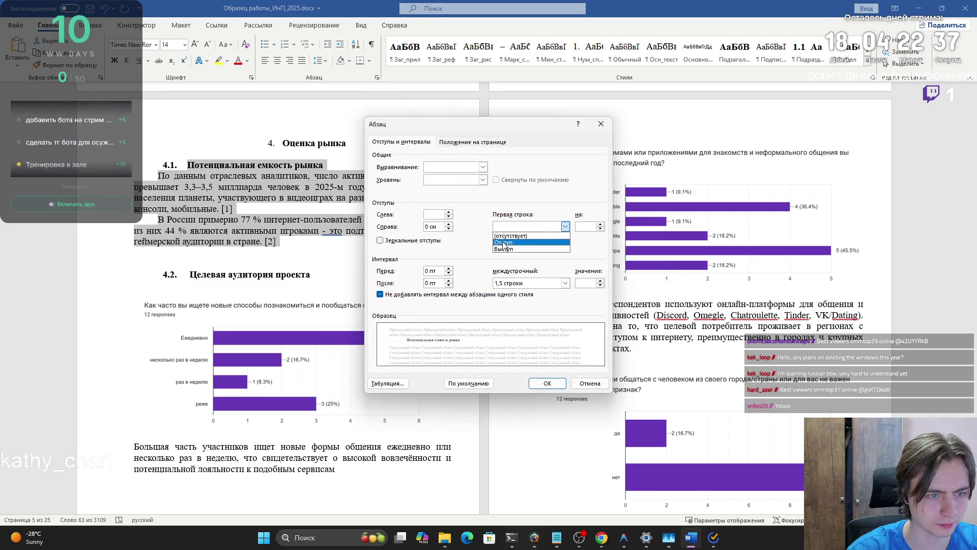
{"action": "left_click", "coordinate": [504, 243]}
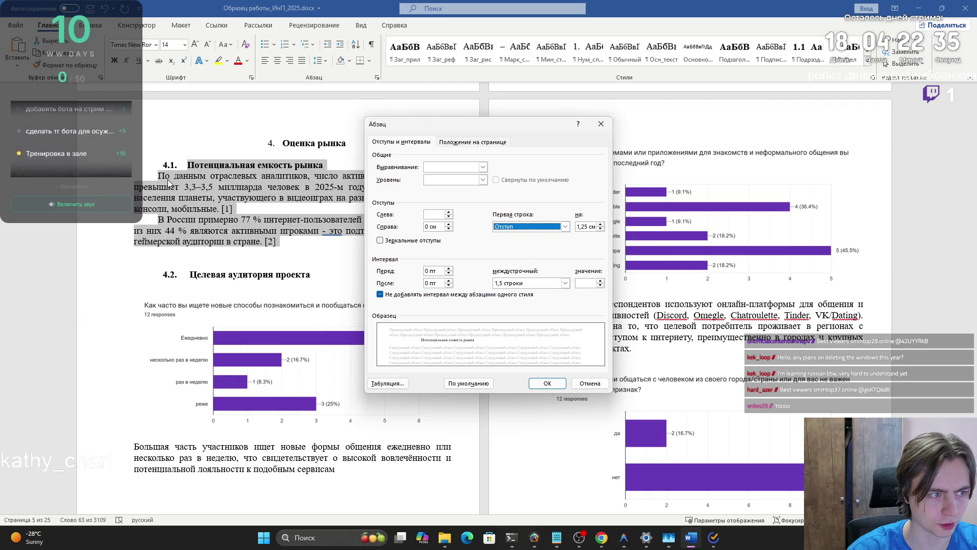
{"action": "left_click", "coordinate": [545, 383]}
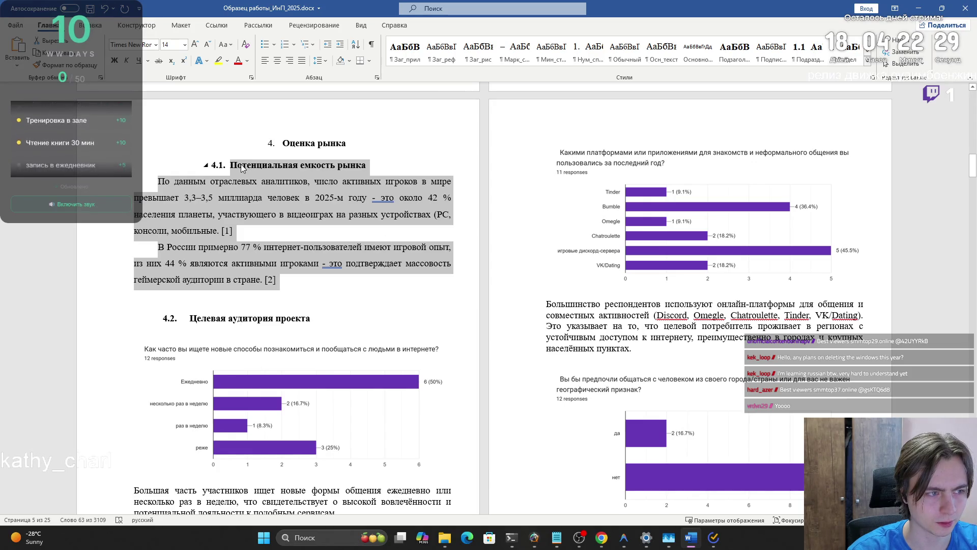
- Set heading 4.1's first-line indent to none and its left indent to 0 cm
{"action": "left_click", "coordinate": [334, 164]}
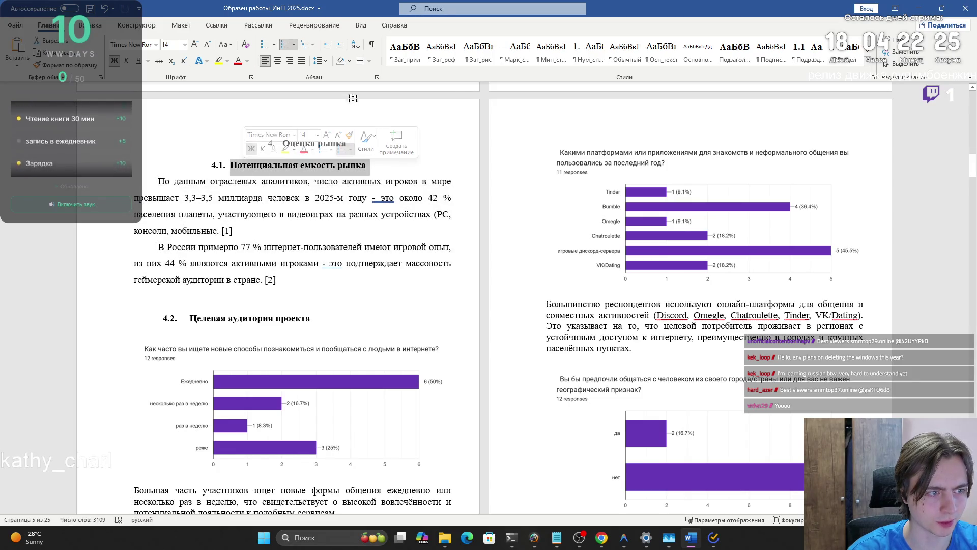
{"action": "left_click", "coordinate": [377, 79]}
{"action": "left_click", "coordinate": [532, 226]}
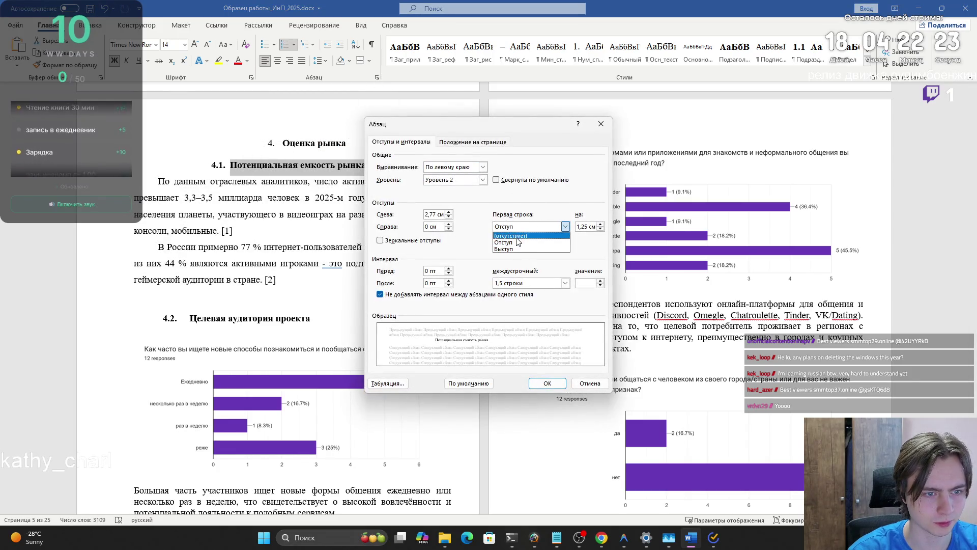
{"action": "left_click", "coordinate": [515, 237]}
{"action": "left_click", "coordinate": [547, 383]}
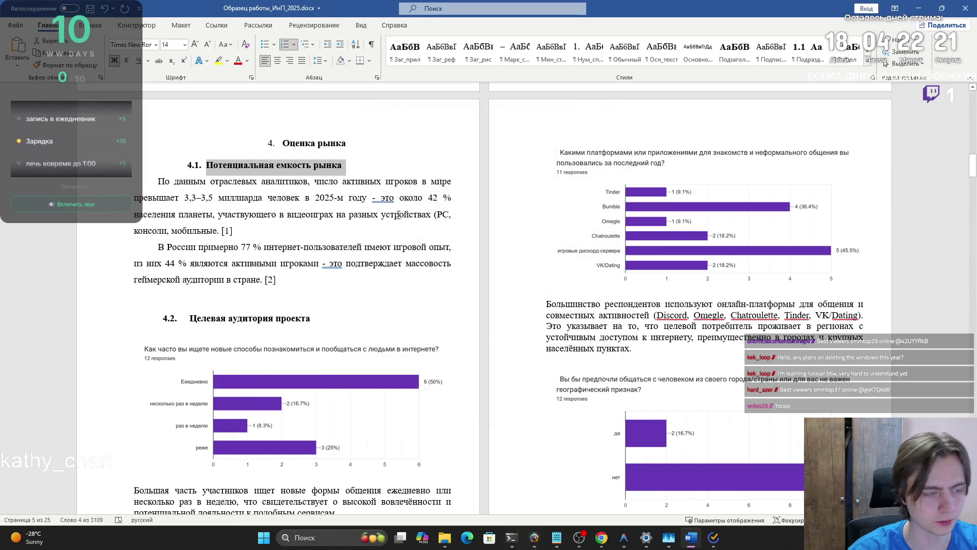
{"action": "left_click", "coordinate": [377, 77]}
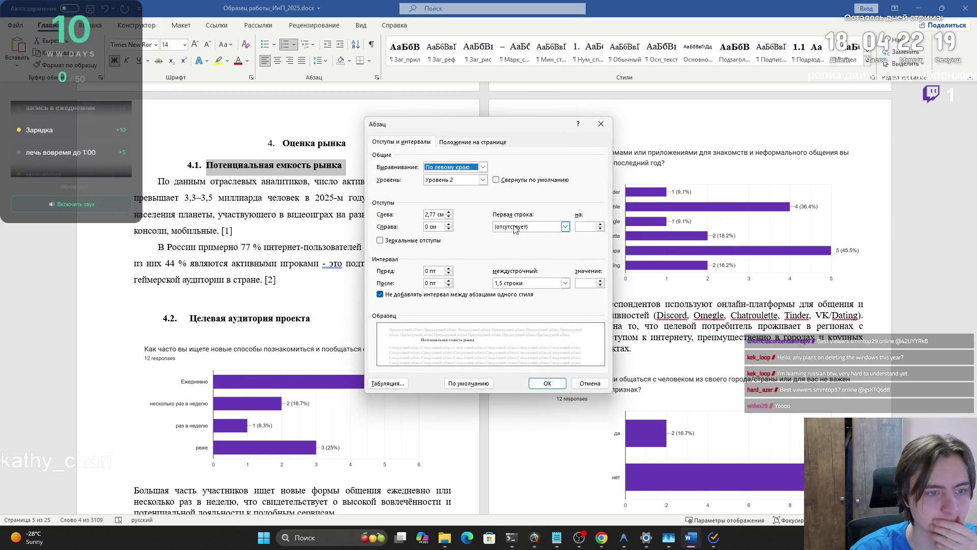
{"action": "left_click", "coordinate": [436, 214]}
{"action": "key", "text": "BackSpace"}
{"action": "key", "text": "BackSpace"}
{"action": "key", "text": "Return"}
{"action": "left_click", "coordinate": [377, 78]}
{"action": "left_click", "coordinate": [439, 215]}
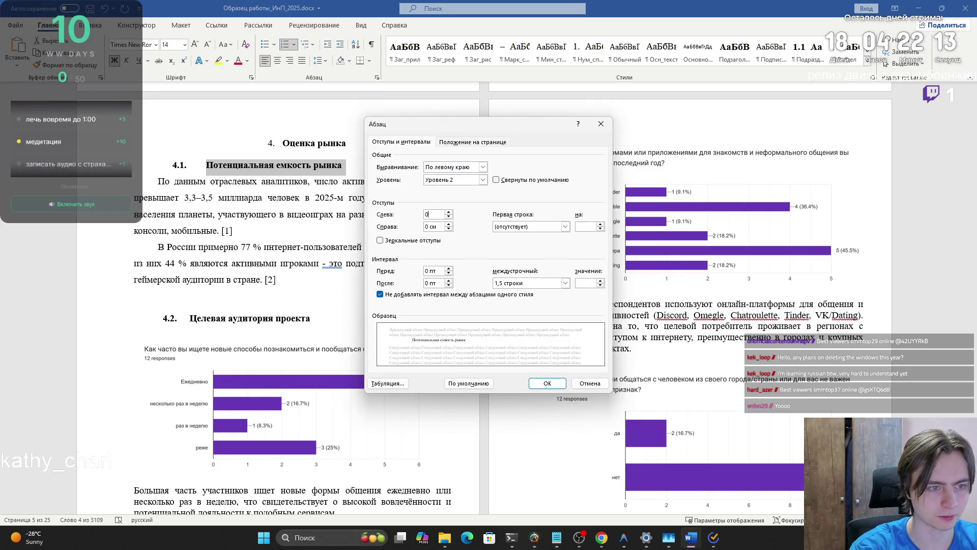
{"action": "key", "text": "Return"}
{"action": "left_click", "coordinate": [278, 60]}
- Select the number 1 in reference [1] in section 4.1
{"action": "left_click", "coordinate": [346, 233]}
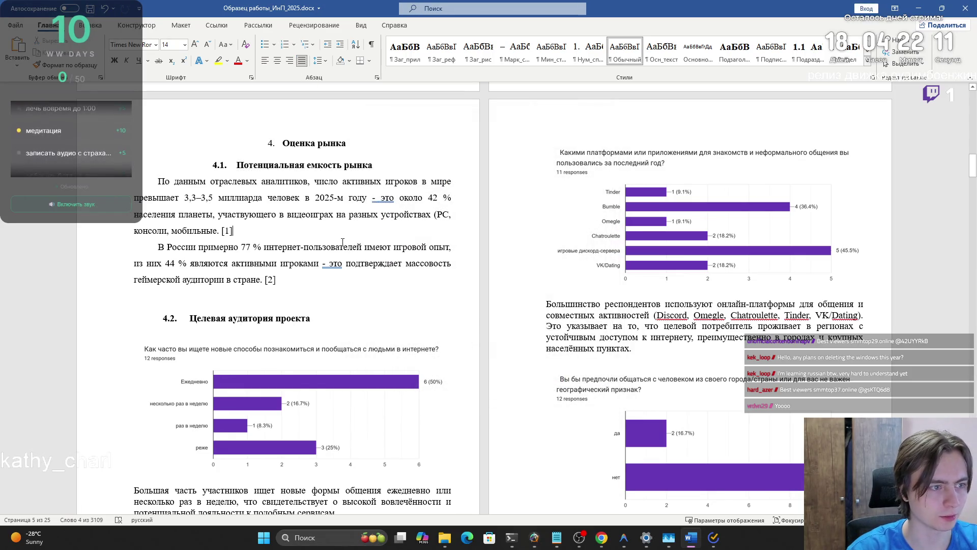
{"action": "left_click", "coordinate": [282, 281]}
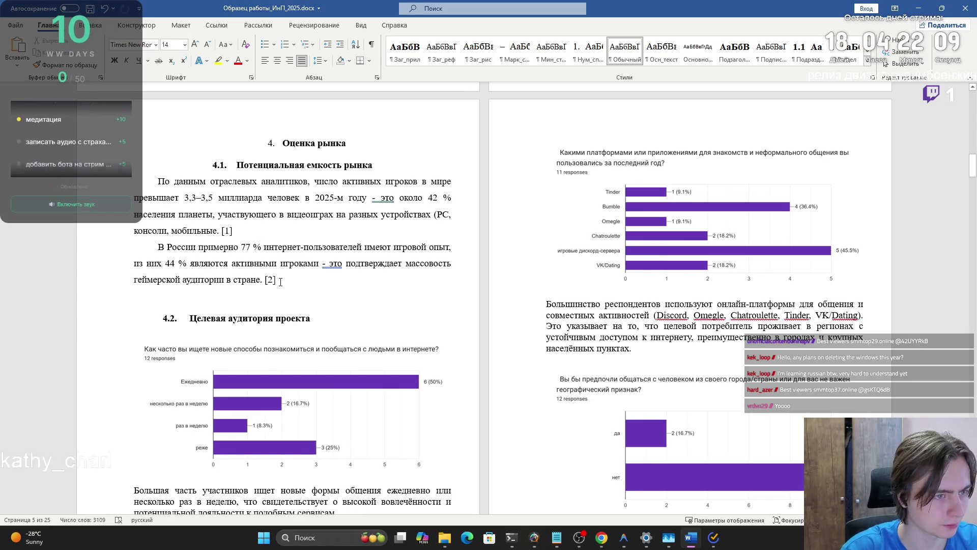
{"action": "double_click", "coordinate": [227, 230]}
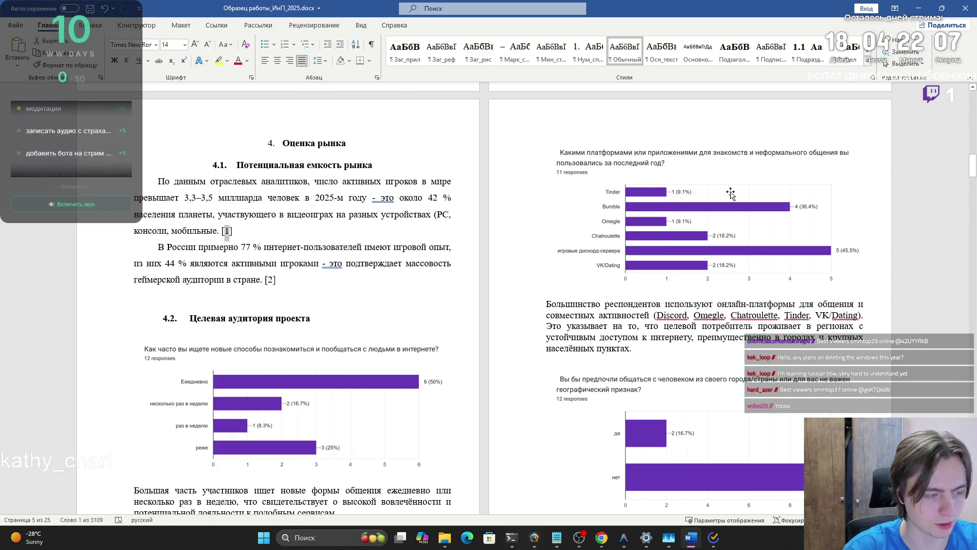
- Start a link on the 1 in [1], targeting the Цели и задачи проекта heading in this document
{"action": "left_click", "coordinate": [238, 238]}
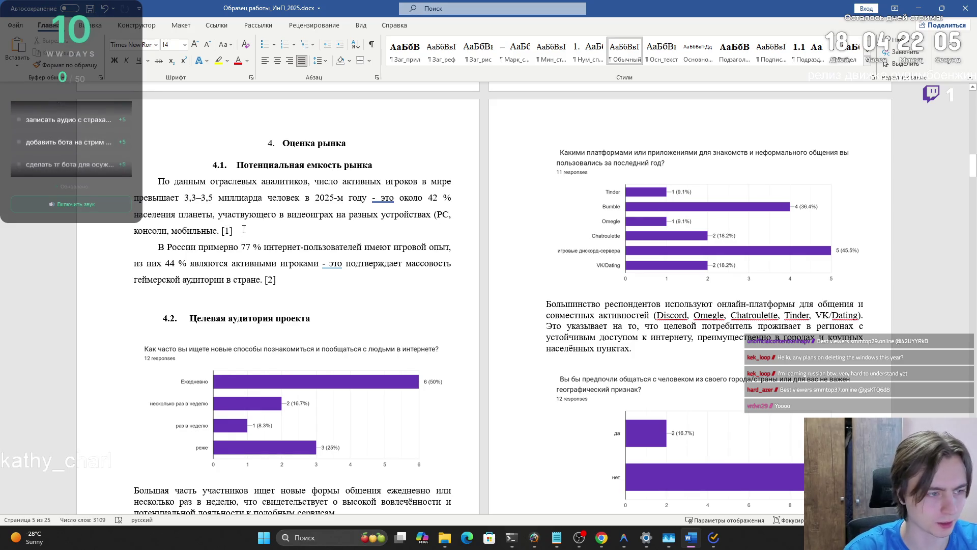
{"action": "double_click", "coordinate": [225, 230]}
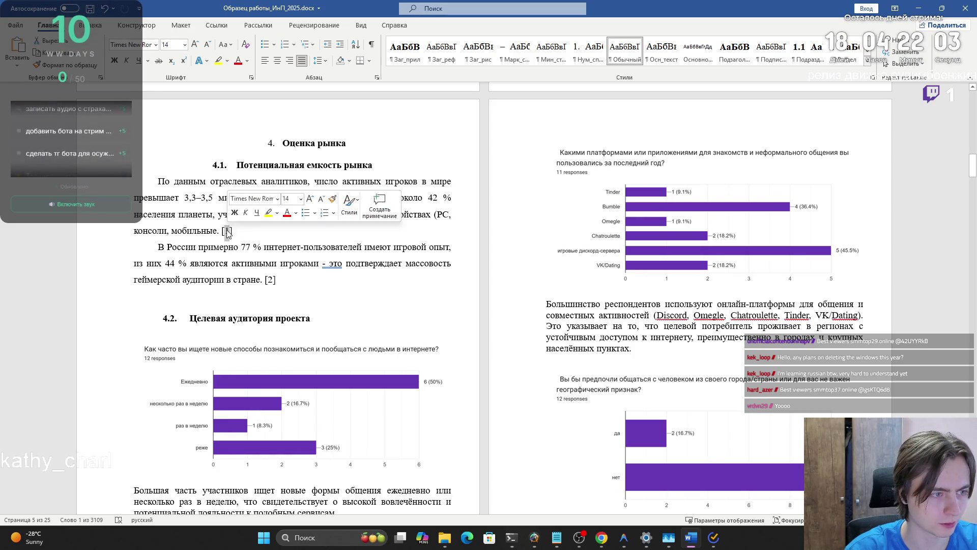
{"action": "right_click", "coordinate": [228, 233]}
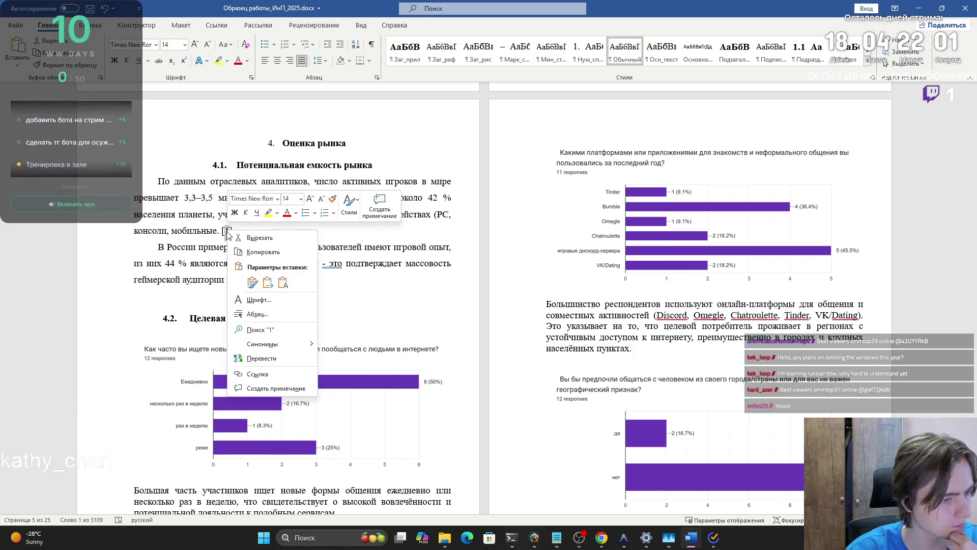
{"action": "left_click", "coordinate": [257, 374]}
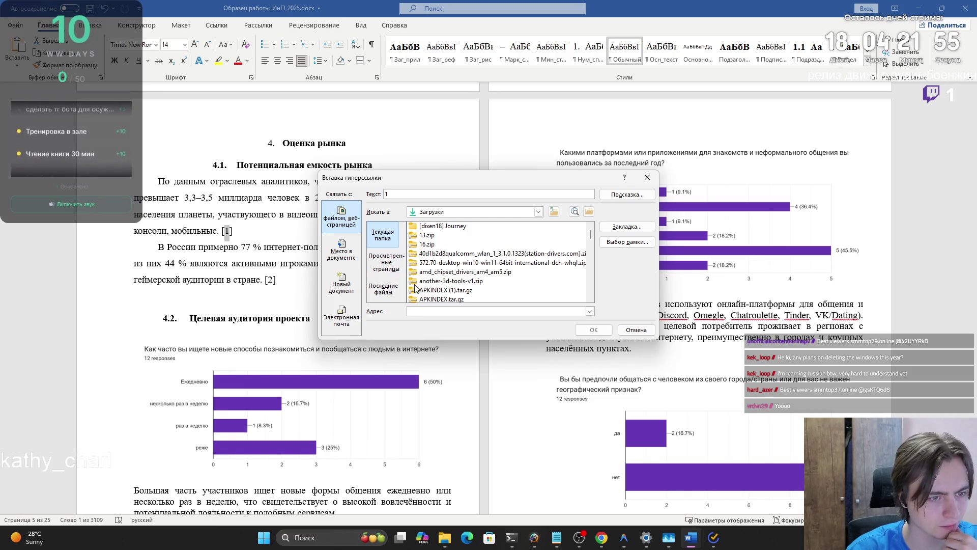
{"action": "left_click", "coordinate": [345, 252]}
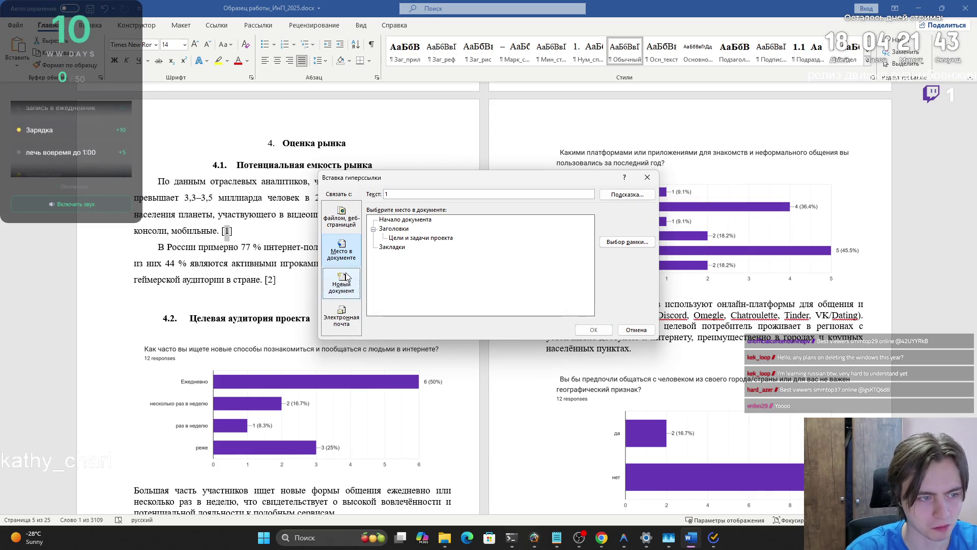
{"action": "left_click", "coordinate": [401, 241]}
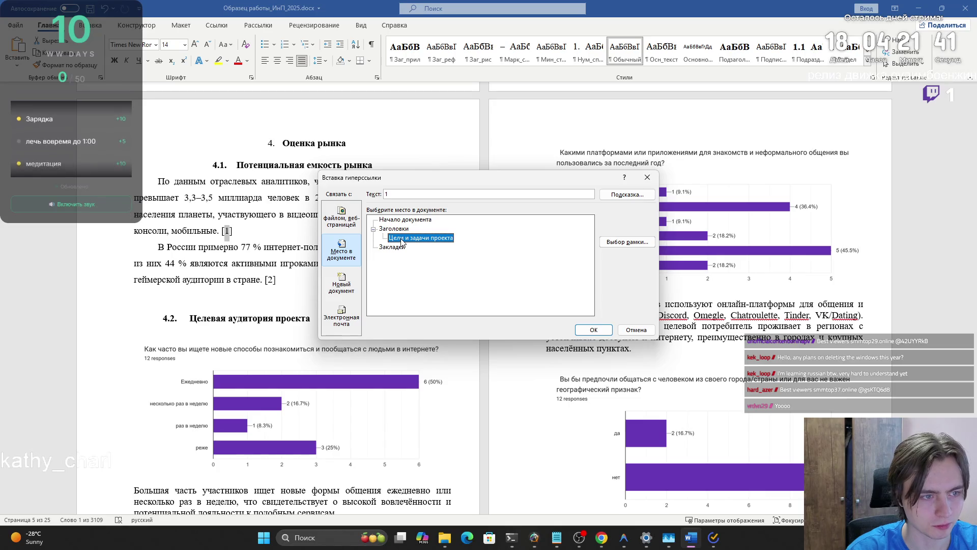
- Review the link's tooltip and frame options, confirm the Цели и задачи проекта target, and follow [1]
{"action": "left_click", "coordinate": [396, 249]}
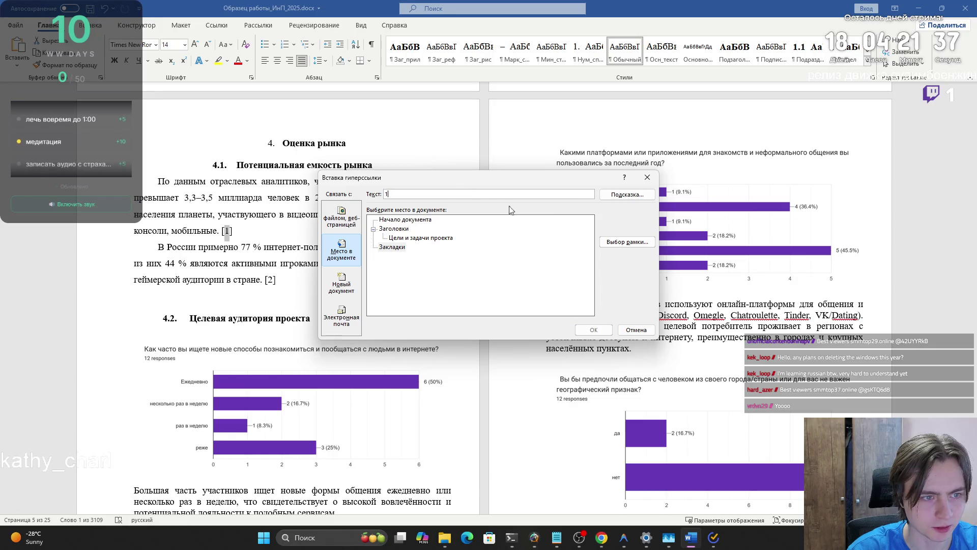
{"action": "left_click", "coordinate": [603, 197]}
{"action": "left_click", "coordinate": [548, 274]}
{"action": "left_click", "coordinate": [443, 239]}
{"action": "left_click", "coordinate": [619, 244]}
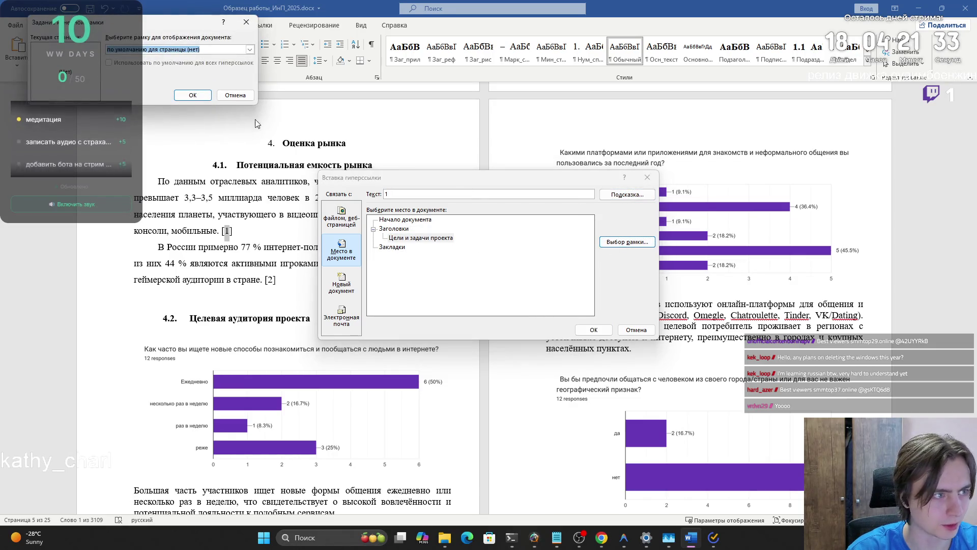
{"action": "left_click", "coordinate": [240, 97]}
{"action": "double_click", "coordinate": [412, 237]}
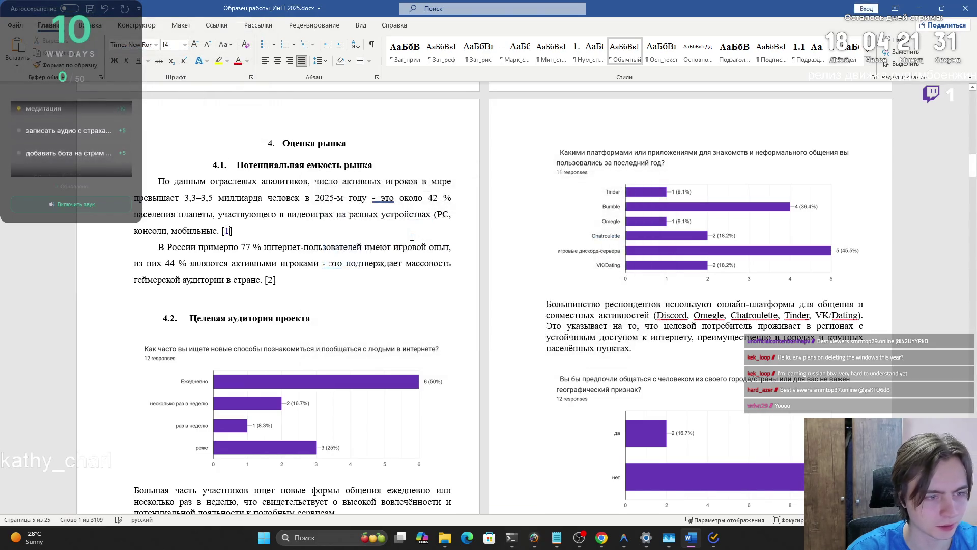
{"action": "left_click", "coordinate": [227, 231], "text": "ctrl"}
- Browse the full paragraph styles gallery for heading styles
{"action": "scroll", "coordinate": [645, 271], "scroll_direction": "up", "scroll_amount": 10}
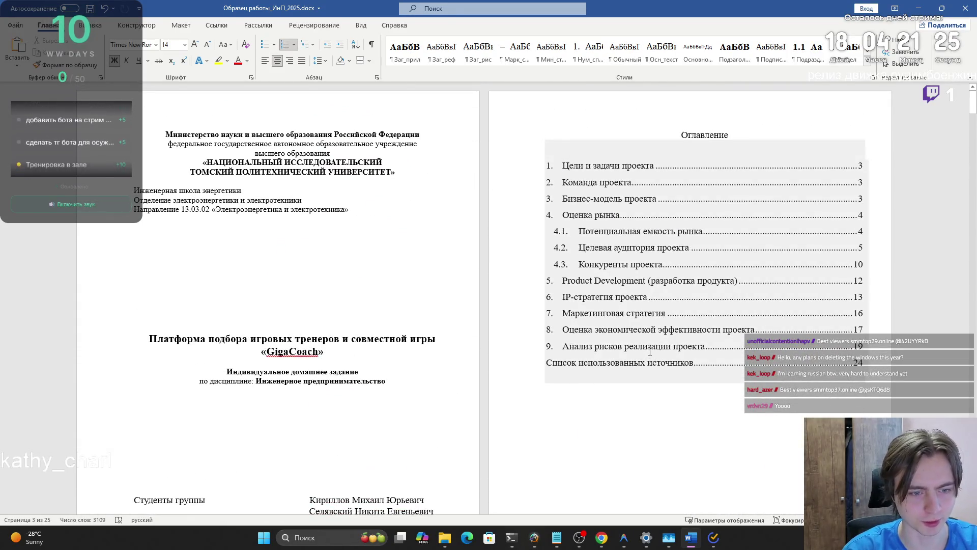
{"action": "scroll", "coordinate": [650, 353], "scroll_direction": "down", "scroll_amount": 10}
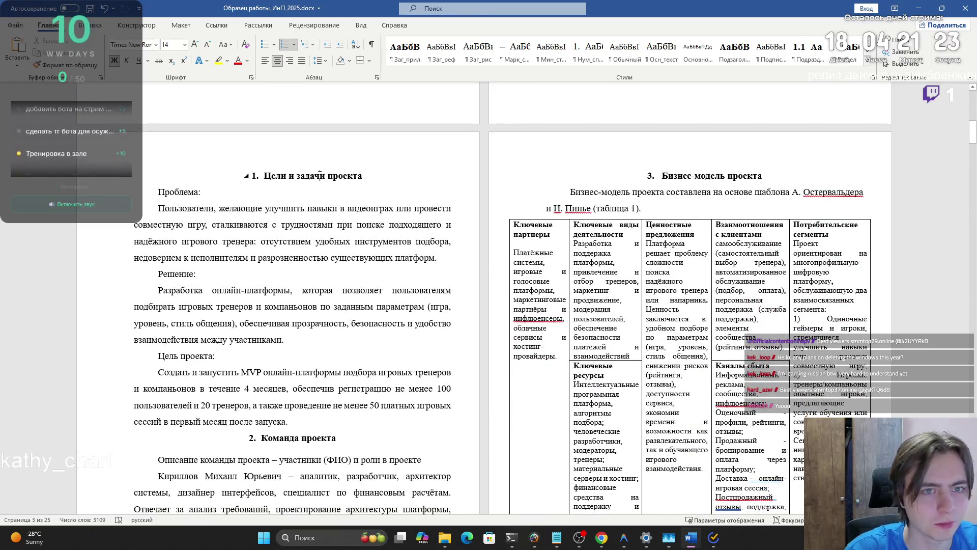
{"action": "left_click", "coordinate": [872, 65]}
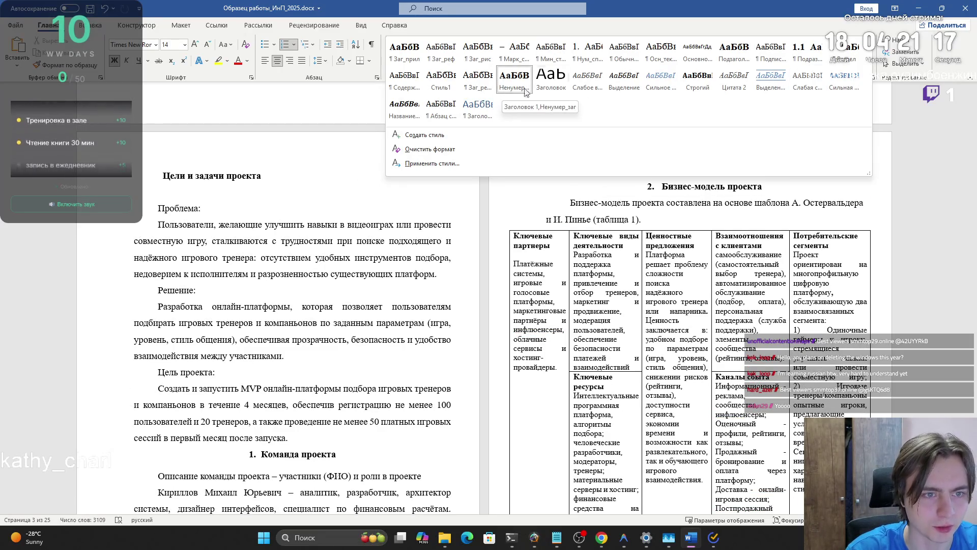
{"action": "left_click", "coordinate": [509, 90]}
{"action": "scroll", "coordinate": [755, 164], "scroll_direction": "down", "scroll_amount": 9}
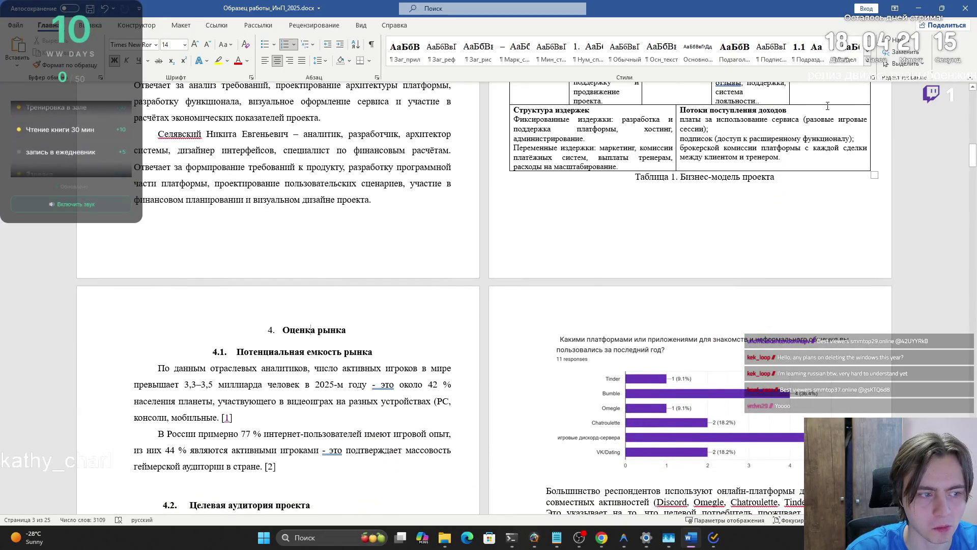
{"action": "left_click", "coordinate": [869, 66]}
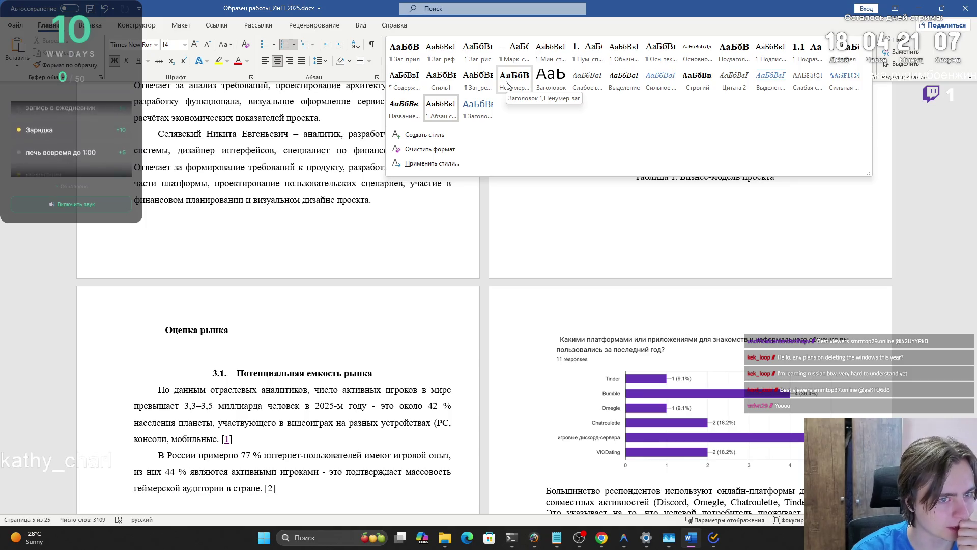
- Check the Цели и задачи проекта heading's table-of-contents level, then select the Оценка рынка heading
{"action": "scroll", "coordinate": [508, 264], "scroll_direction": "up", "scroll_amount": 4}
{"action": "scroll", "coordinate": [508, 264], "scroll_direction": "up", "scroll_amount": 10}
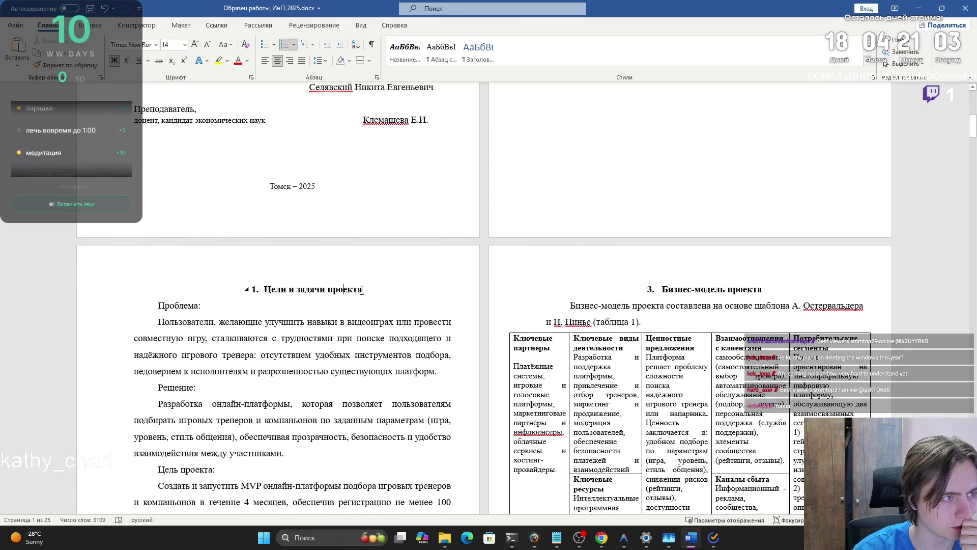
{"action": "triple_click", "coordinate": [360, 290]}
{"action": "left_click", "coordinate": [222, 27]}
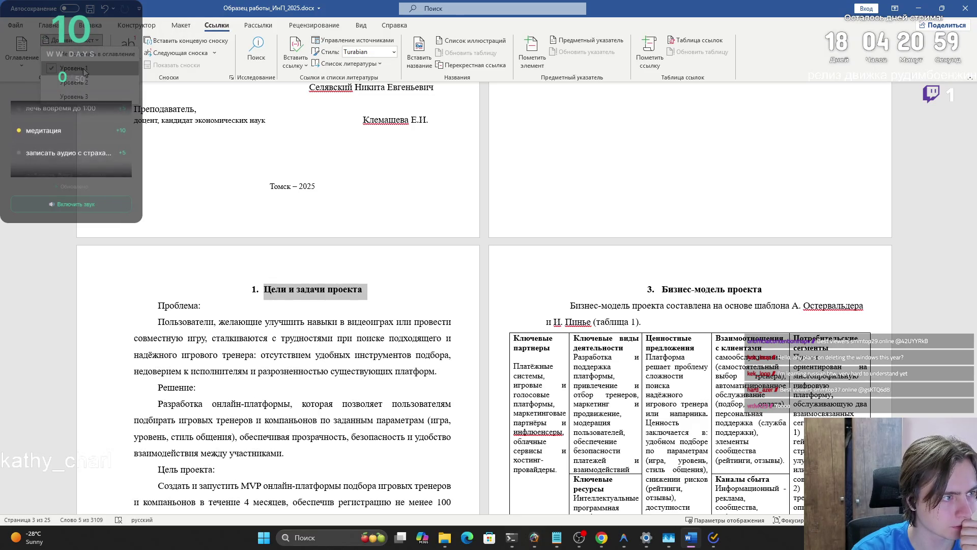
{"action": "scroll", "coordinate": [930, 217], "scroll_direction": "down", "scroll_amount": 10}
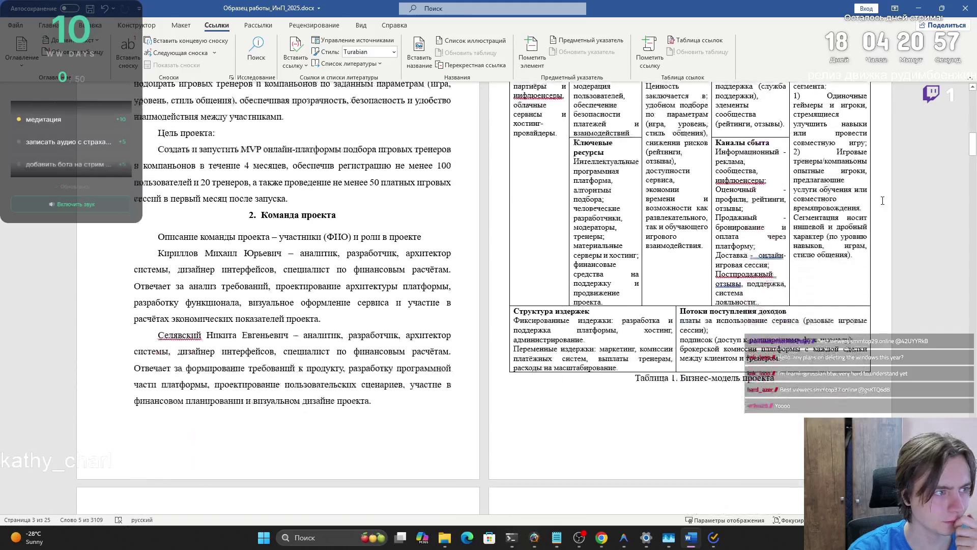
{"action": "triple_click", "coordinate": [285, 162]}
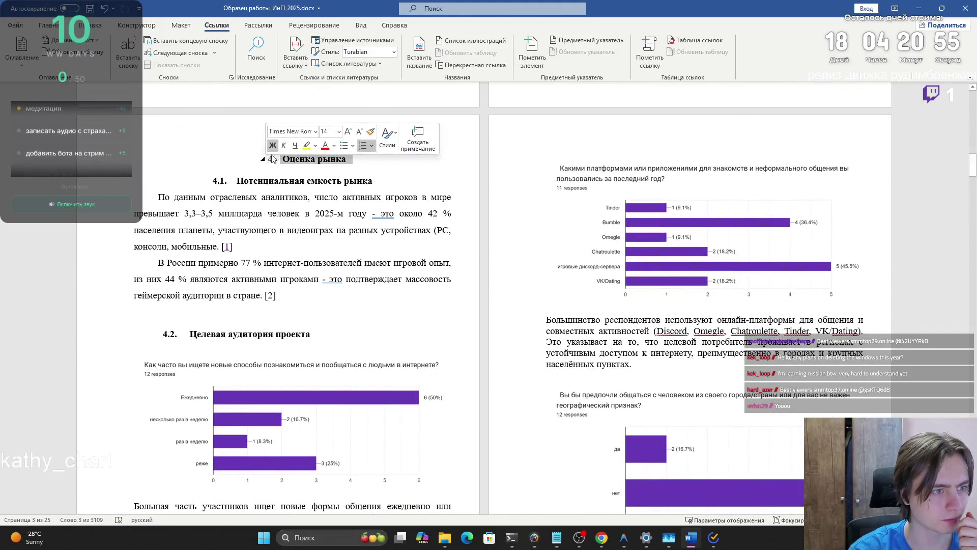
- Delete the blank line under heading 4 and give headings 4 and 4.1 1.5 line spacing
{"action": "left_click", "coordinate": [372, 182]}
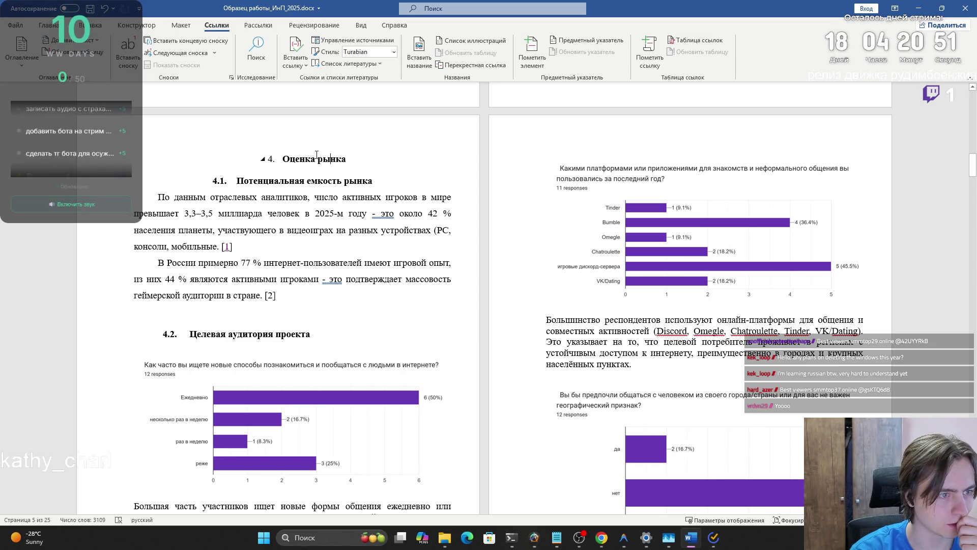
{"action": "left_click", "coordinate": [305, 170]}
{"action": "key", "text": "BackSpace"}
{"action": "left_click_drag", "start_coordinate": [321, 155], "coordinate": [376, 170]}
{"action": "left_click", "coordinate": [49, 25]}
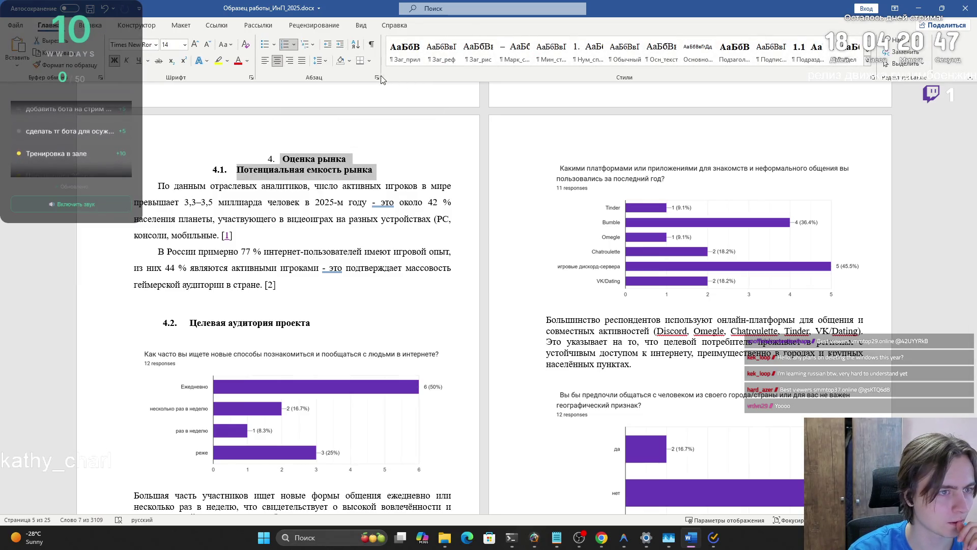
{"action": "left_click", "coordinate": [377, 77]}
{"action": "left_click", "coordinate": [511, 227]}
{"action": "left_click", "coordinate": [537, 282]}
{"action": "left_click", "coordinate": [537, 282]}
{"action": "left_click", "coordinate": [509, 298]}
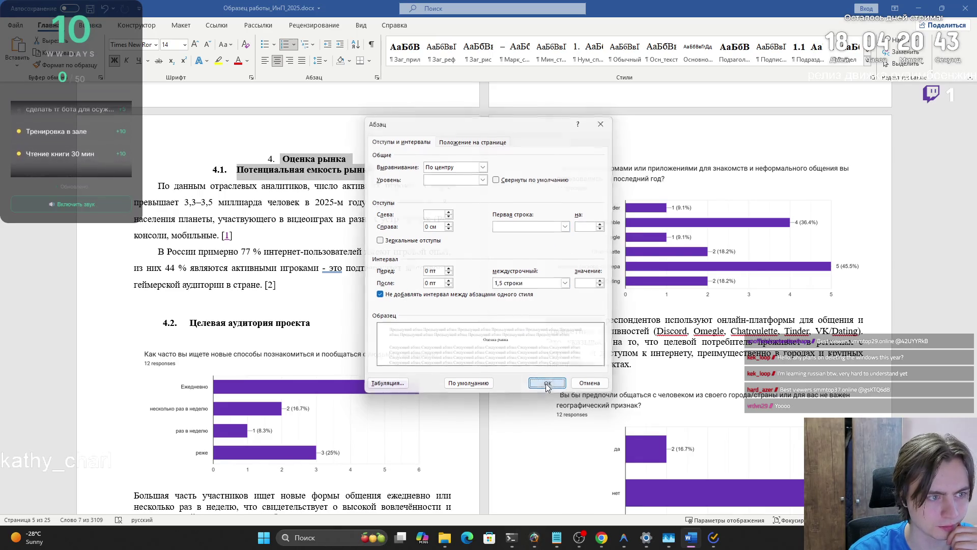
{"action": "left_click", "coordinate": [547, 384]}
- Set heading 4's left indent to 0 and remove its hanging first-line indent
{"action": "left_click", "coordinate": [281, 153]}
{"action": "left_click", "coordinate": [377, 77]}
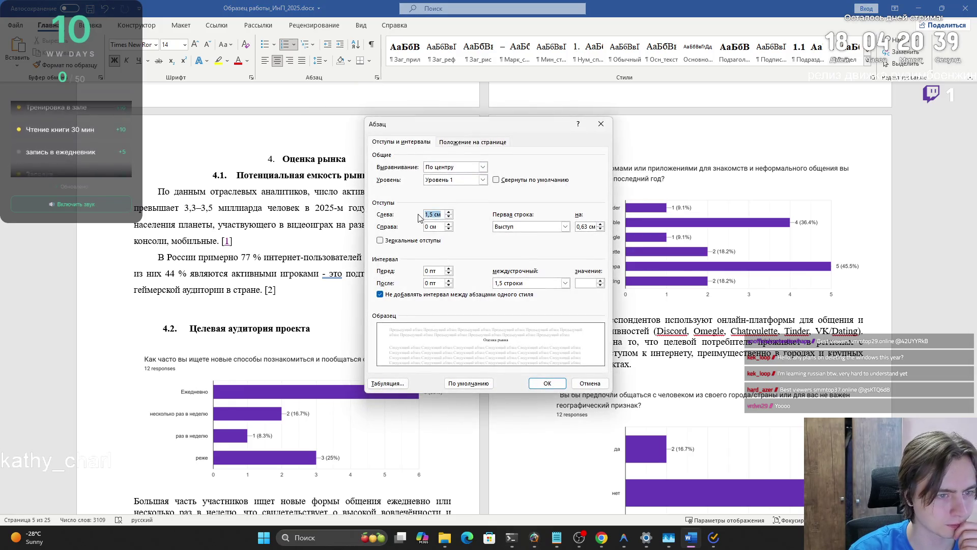
{"action": "type", "text": "0"}
{"action": "left_click", "coordinate": [565, 226]}
{"action": "left_click", "coordinate": [525, 233]}
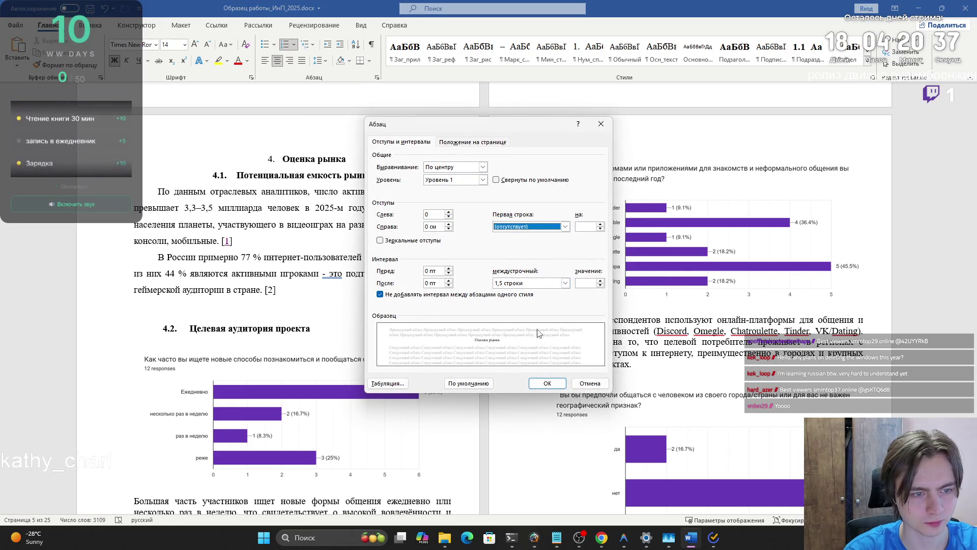
{"action": "left_click", "coordinate": [547, 383]}
- Keep both section 4 headings centred and line heading 4.2 up with 4.1
{"action": "left_click_drag", "start_coordinate": [344, 159], "coordinate": [257, 160]}
{"action": "left_click", "coordinate": [277, 176]}
{"action": "left_click_drag", "start_coordinate": [382, 178], "coordinate": [274, 159]}
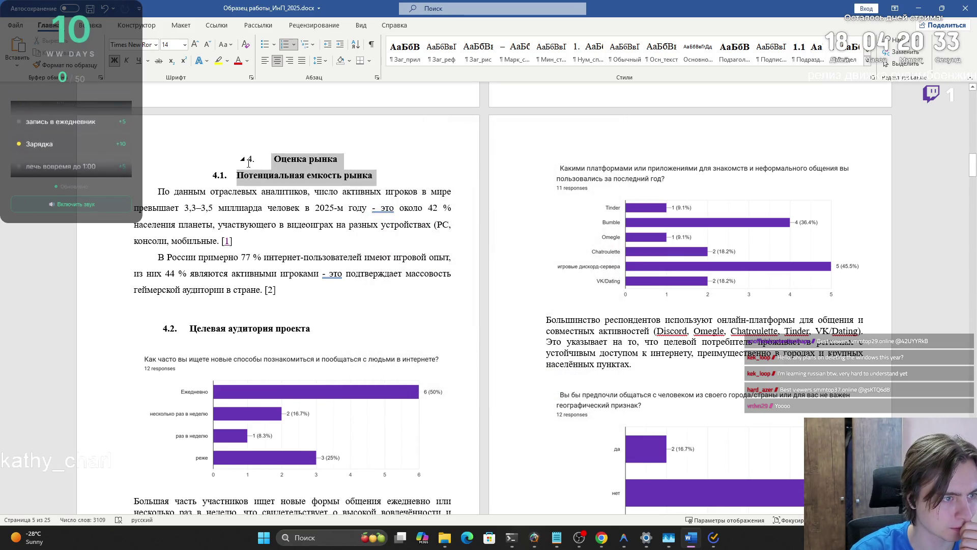
{"action": "left_click", "coordinate": [377, 78]}
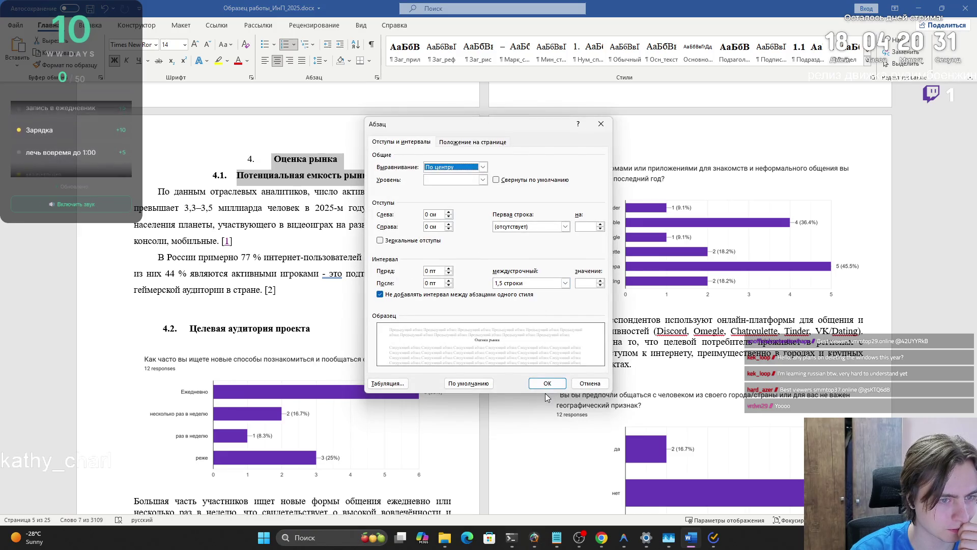
{"action": "left_click", "coordinate": [545, 384]}
{"action": "key", "text": "End"}
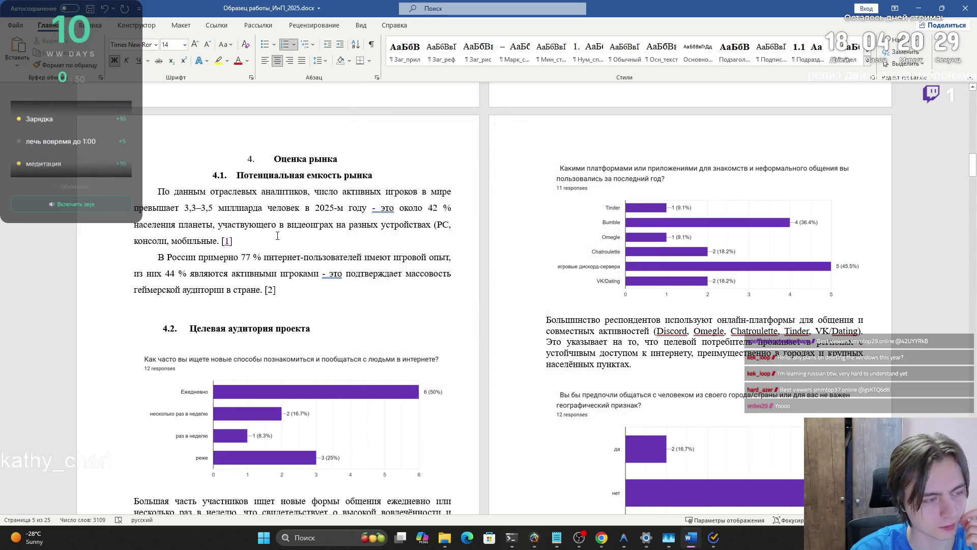
{"action": "left_click", "coordinate": [219, 175]}
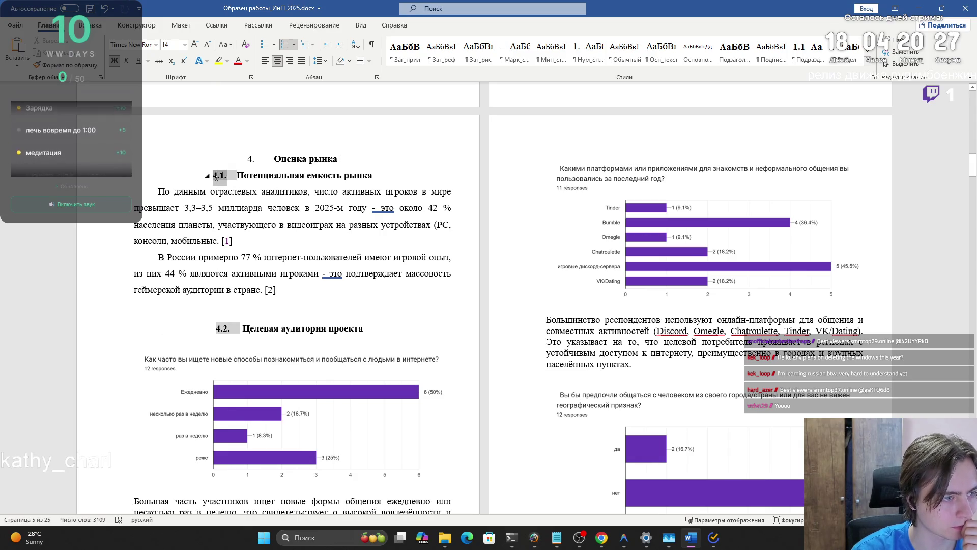
{"action": "left_click", "coordinate": [367, 190]}
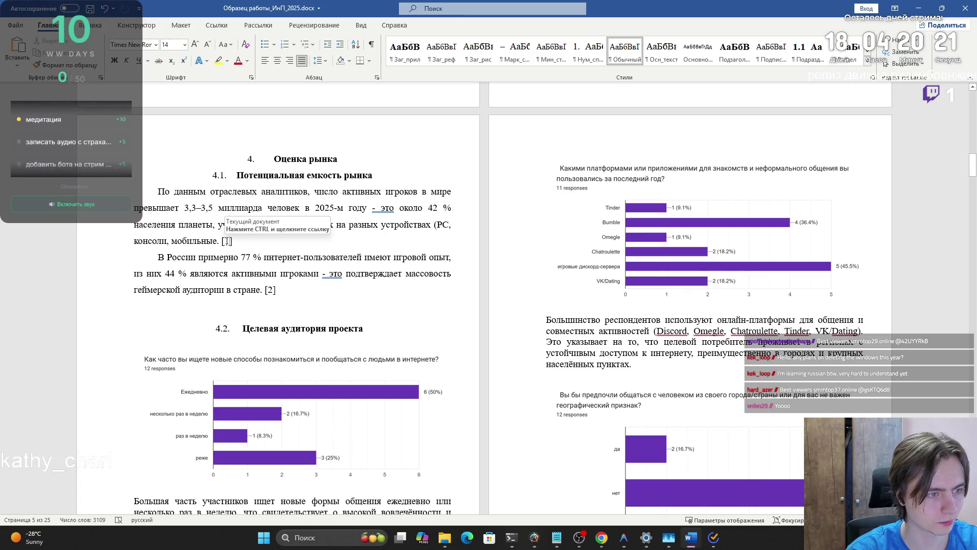
{"action": "right_click", "coordinate": [227, 240]}
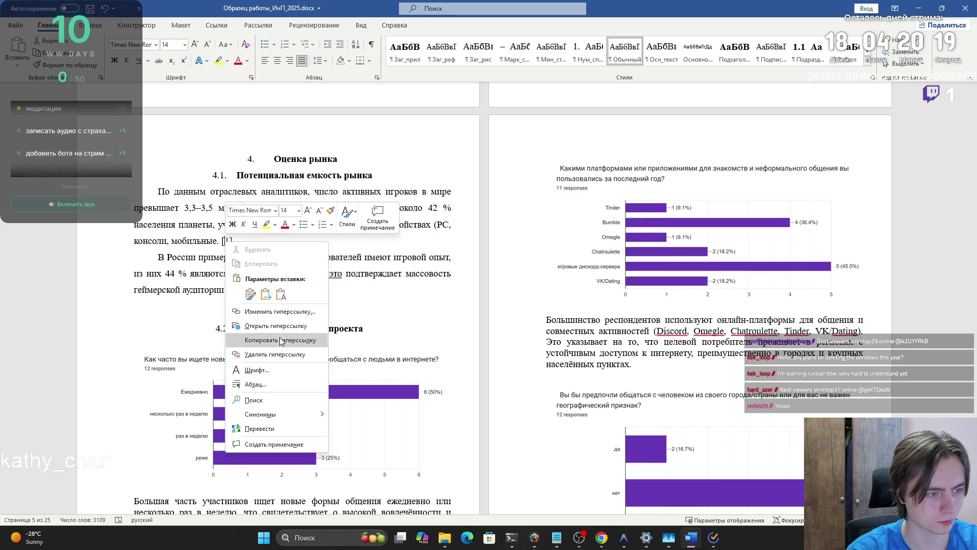
{"action": "left_click", "coordinate": [279, 316]}
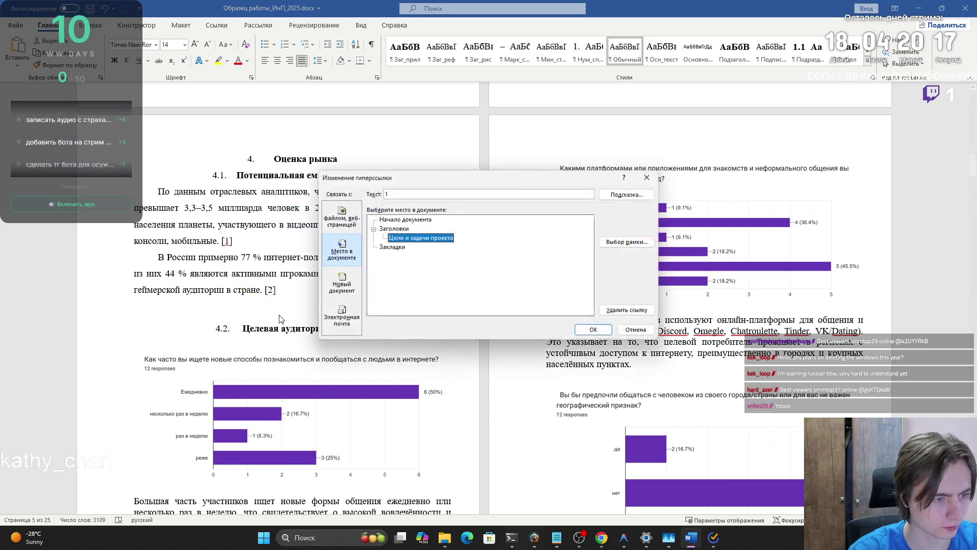
{"action": "left_click", "coordinate": [389, 250]}
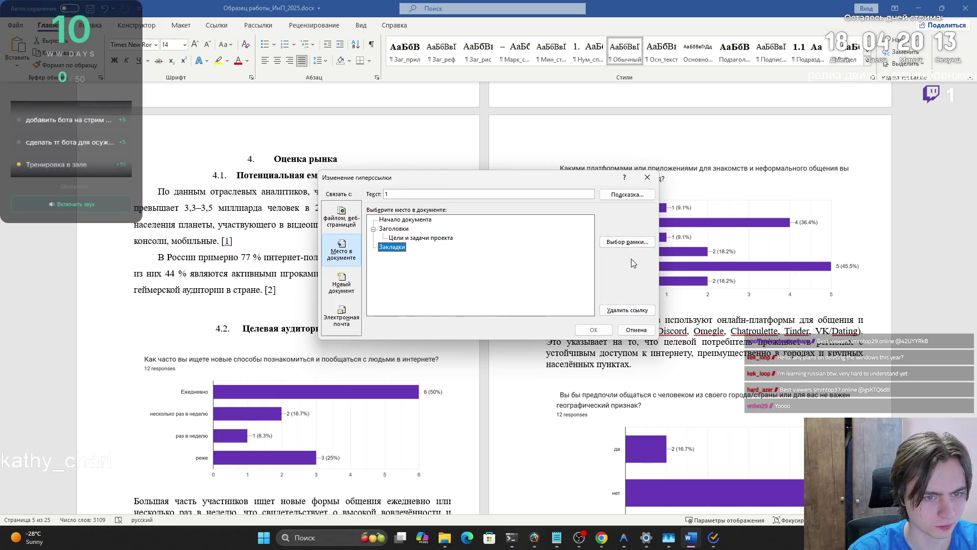
{"action": "left_click", "coordinate": [627, 242]}
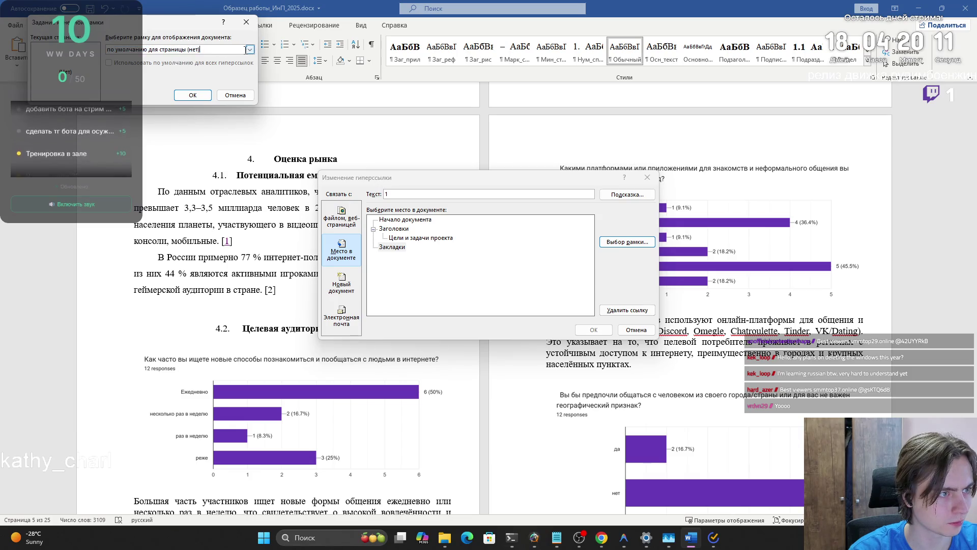
{"action": "left_click", "coordinate": [250, 49]}
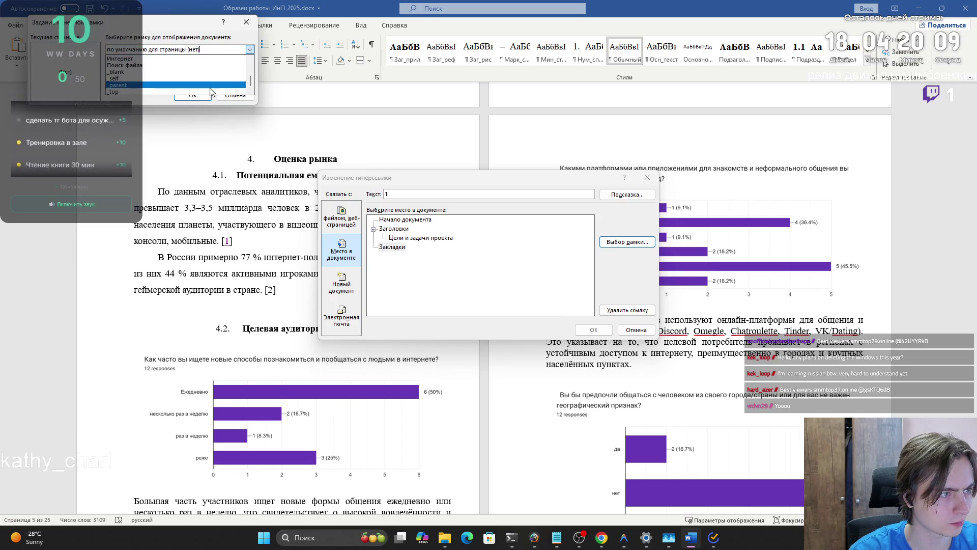
{"action": "left_click", "coordinate": [82, 63]}
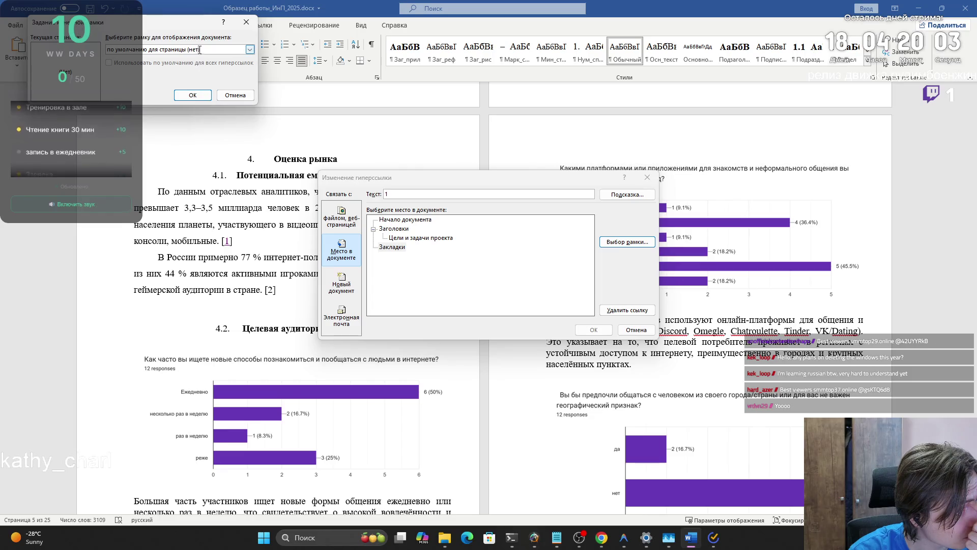
{"action": "left_click", "coordinate": [192, 96]}
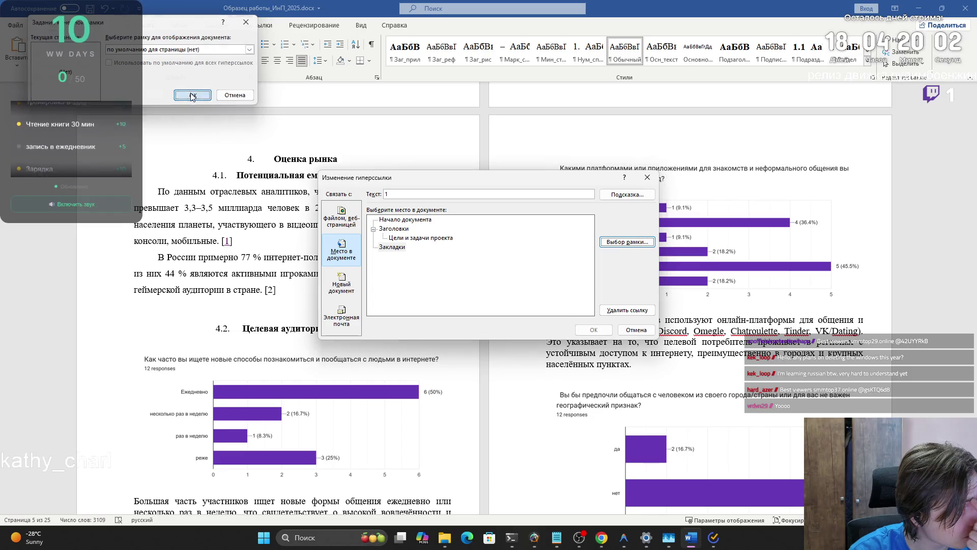
{"action": "left_click", "coordinate": [620, 241]}
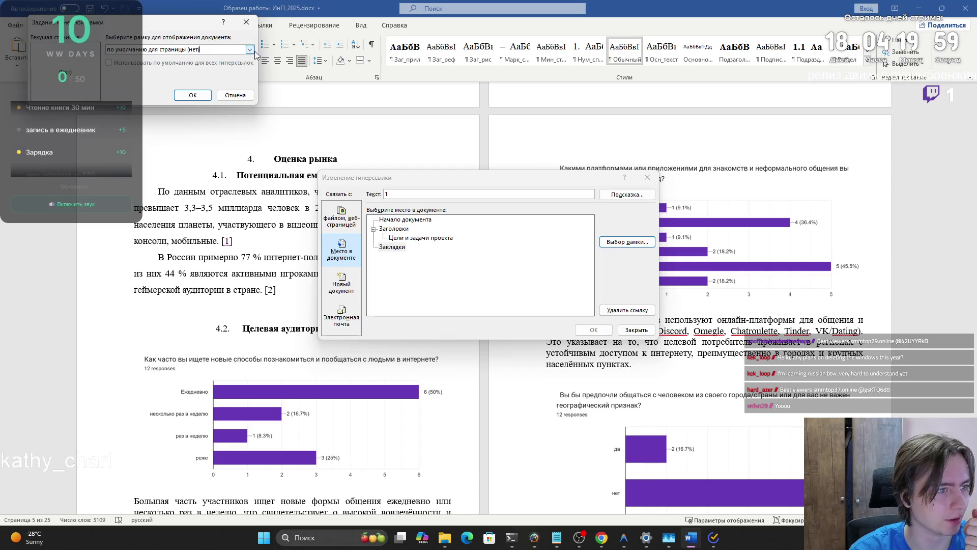
{"action": "left_click", "coordinate": [251, 51]}
{"action": "left_click", "coordinate": [176, 78]}
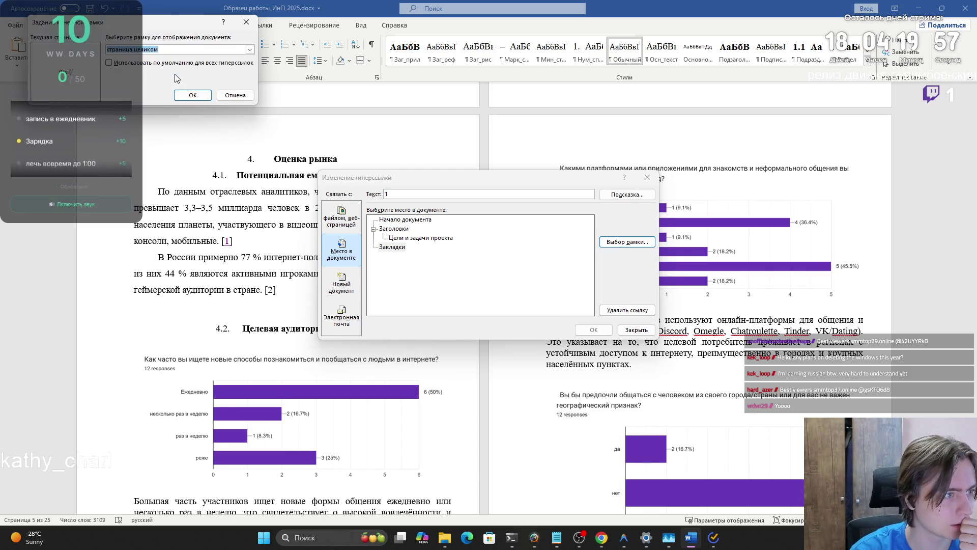
{"action": "left_click", "coordinate": [251, 51]}
{"action": "left_click", "coordinate": [123, 79]}
{"action": "left_click", "coordinate": [250, 50]}
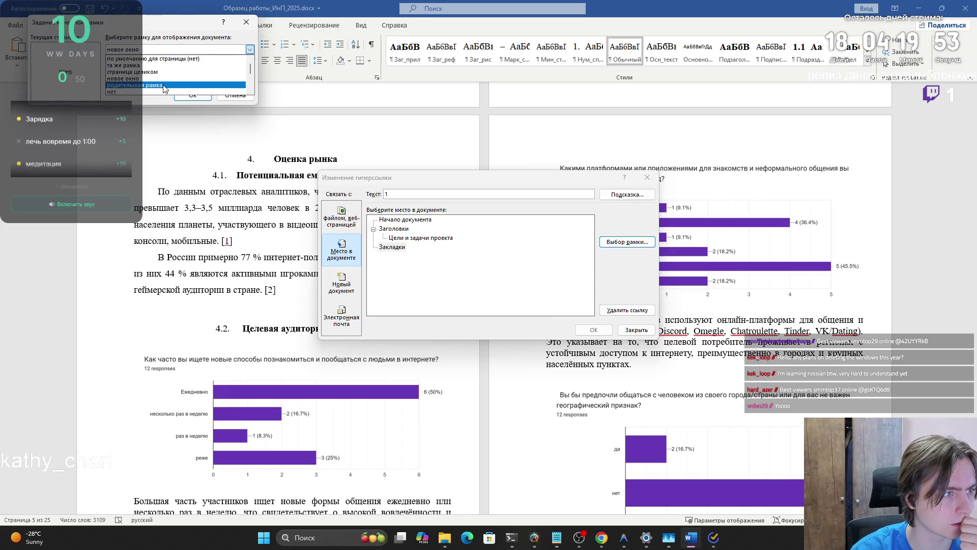
{"action": "left_click", "coordinate": [232, 66]}
{"action": "left_click", "coordinate": [193, 96]}
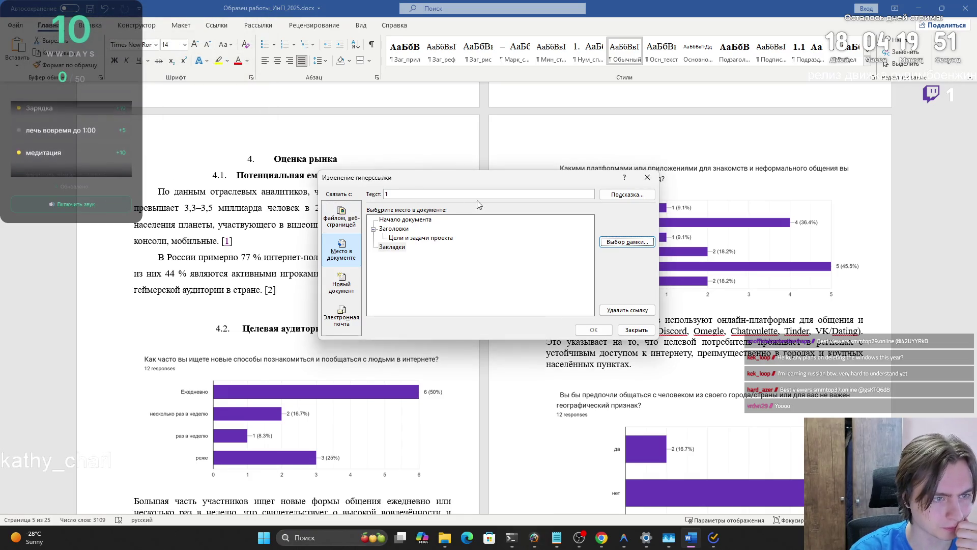
{"action": "left_click", "coordinate": [637, 329]}
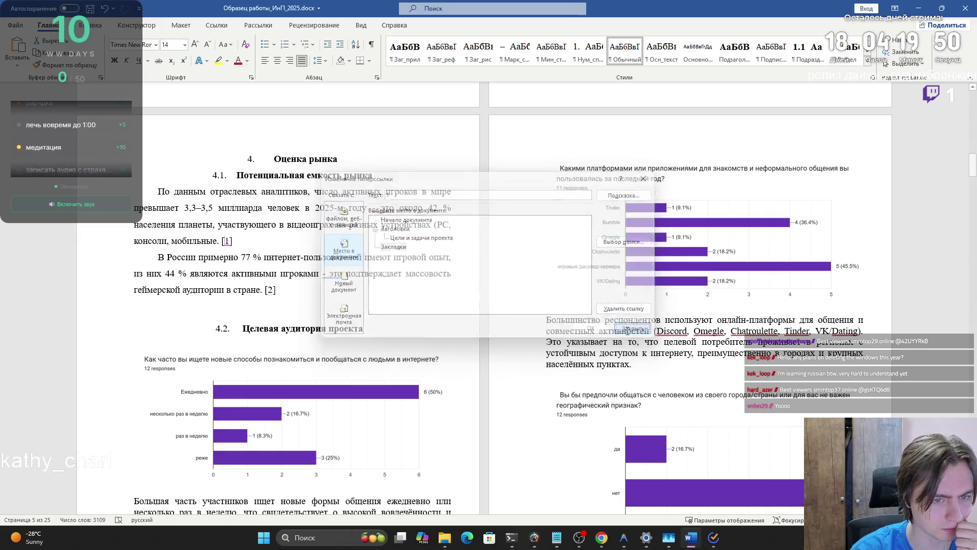
{"action": "double_click", "coordinate": [227, 242]}
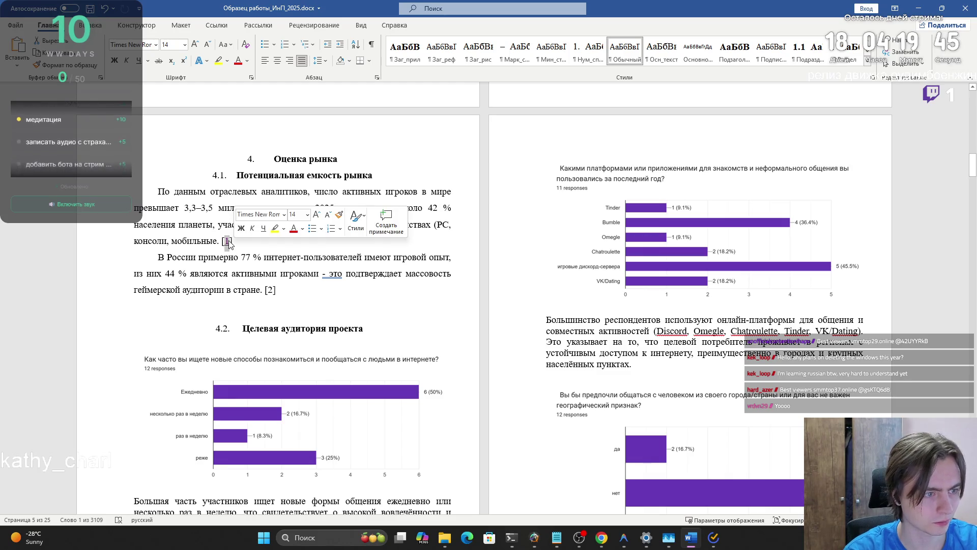
{"action": "right_click", "coordinate": [228, 246]}
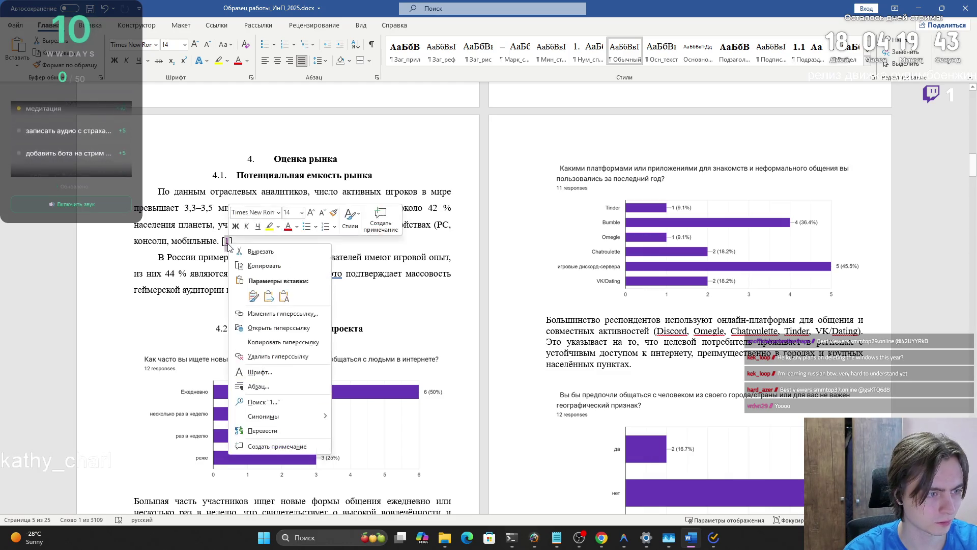
- Remove the hyperlink from citation [1] and make citations [1] and [2] superscript
{"action": "left_click", "coordinate": [276, 357]}
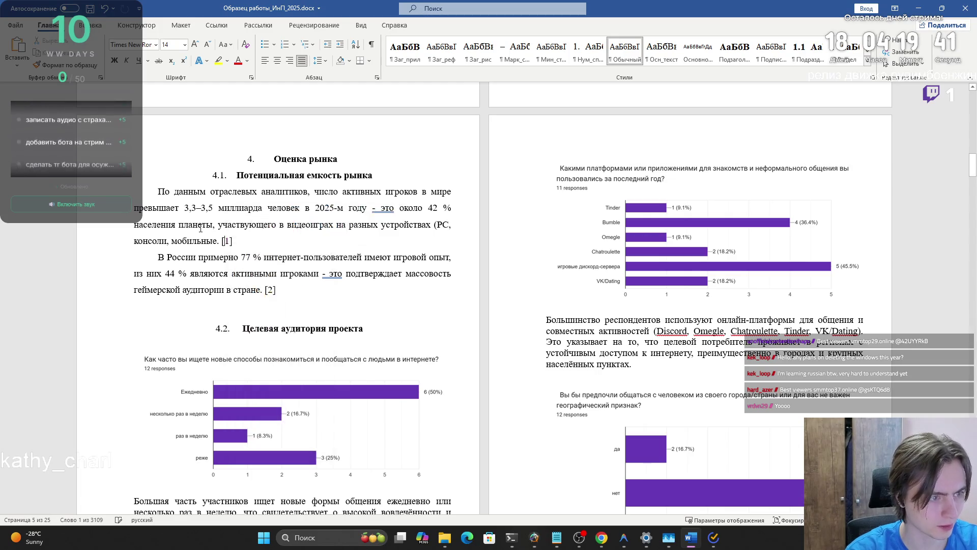
{"action": "double_click", "coordinate": [228, 240]}
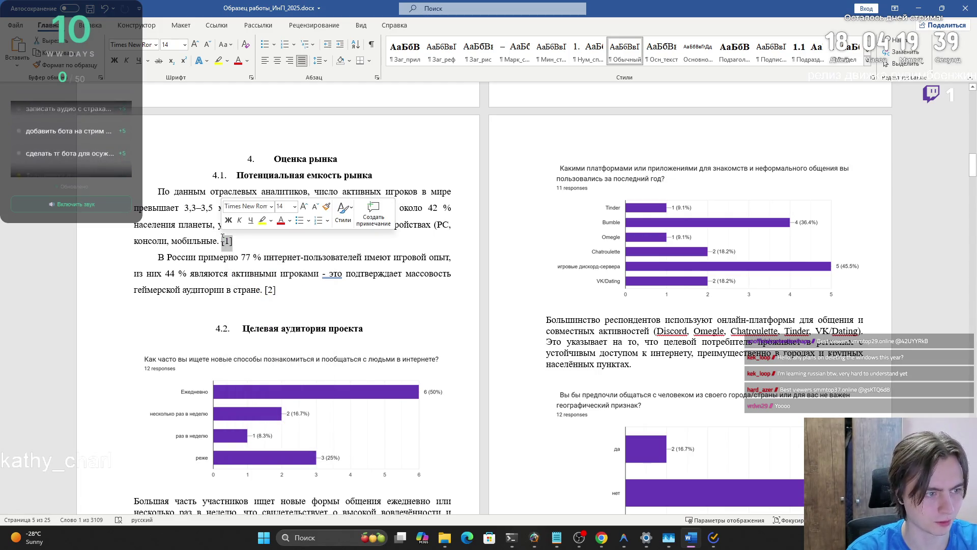
{"action": "left_click", "coordinate": [184, 61]}
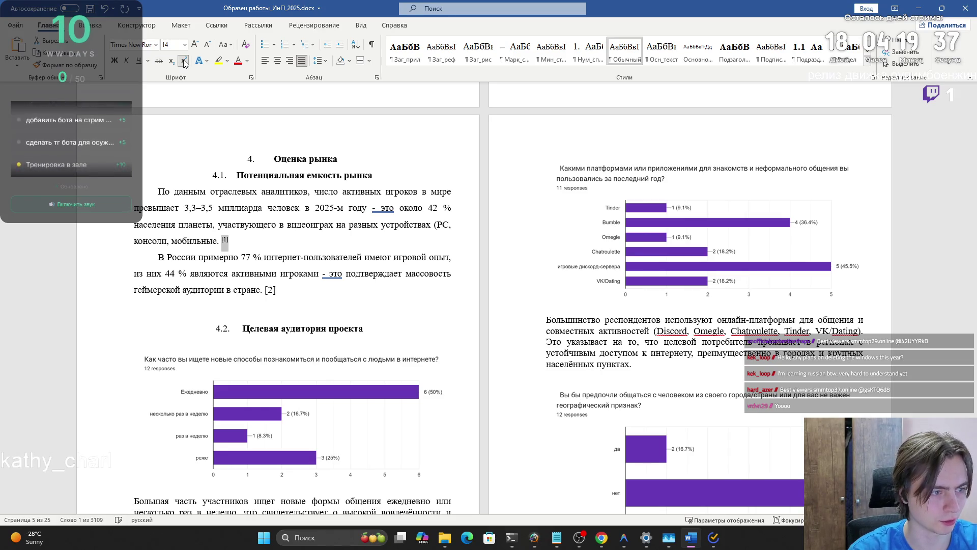
{"action": "key", "text": "ctrl+shift+equal"}
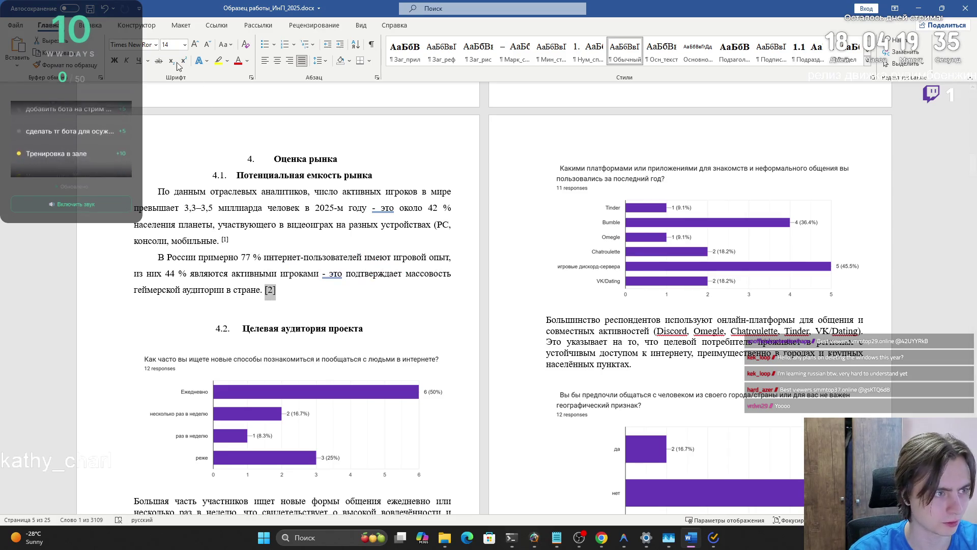
{"action": "left_click", "coordinate": [269, 289]}
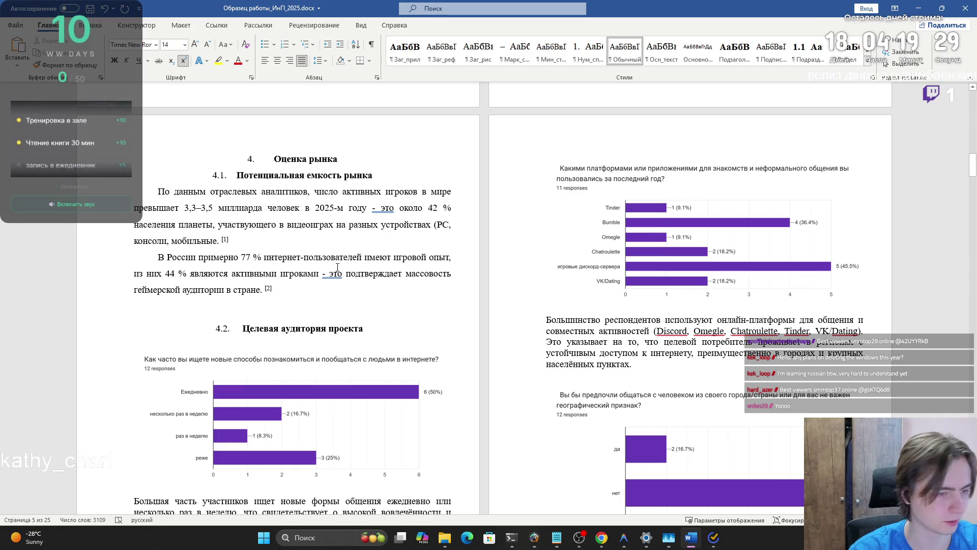
- Replace both hyphens in '- это' with em dashes
{"action": "right_click", "coordinate": [325, 275]}
{"action": "left_click", "coordinate": [341, 283]}
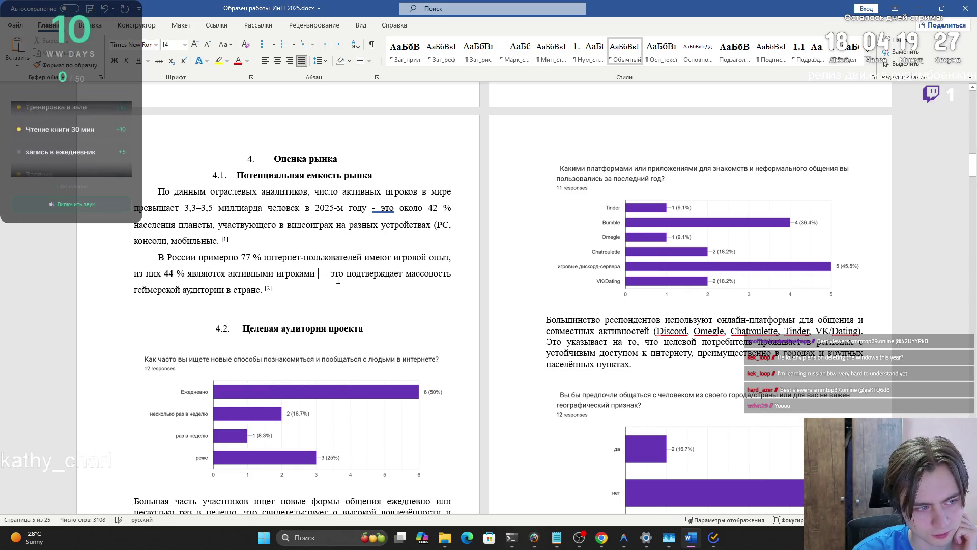
{"action": "right_click", "coordinate": [376, 217]}
{"action": "left_click", "coordinate": [361, 220]}
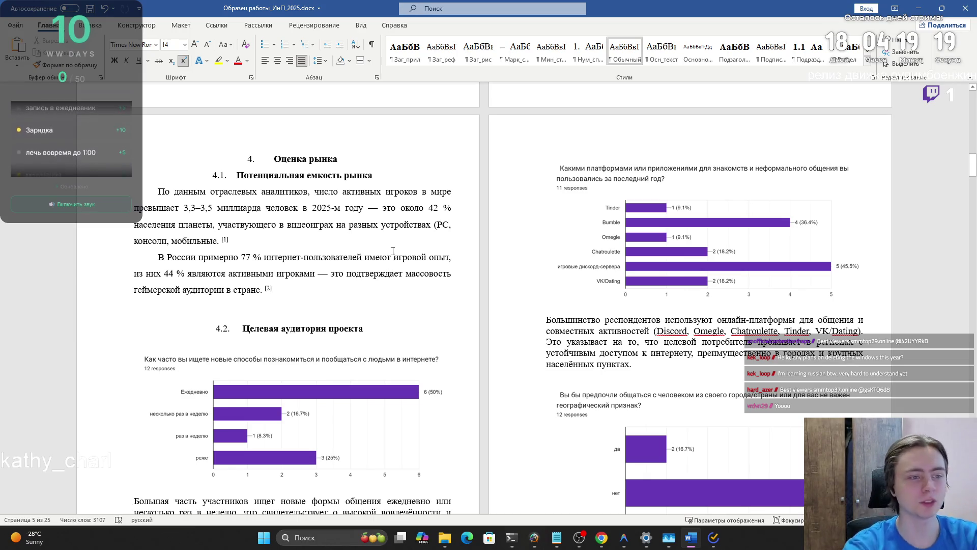
- Delete the empty lines around the first survey chart and above heading 4.2
{"action": "scroll", "coordinate": [346, 295], "scroll_direction": "down", "scroll_amount": 3}
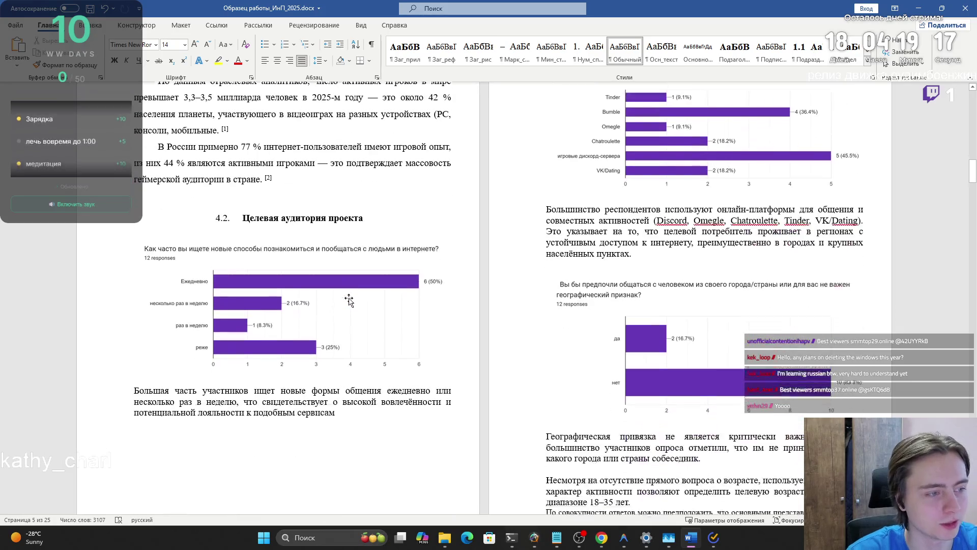
{"action": "scroll", "coordinate": [347, 295], "scroll_direction": "down", "scroll_amount": 1}
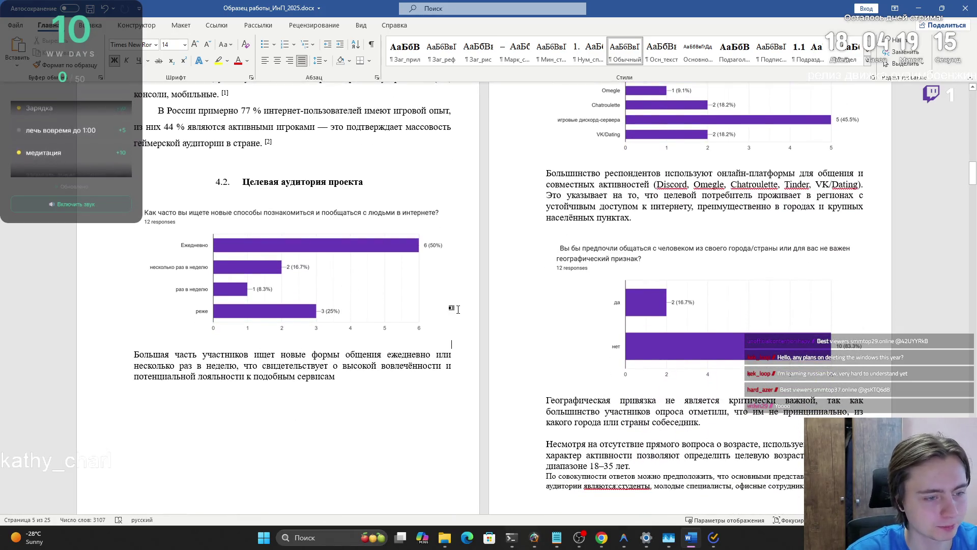
{"action": "scroll", "coordinate": [458, 309], "scroll_direction": "up", "scroll_amount": 1}
{"action": "left_click", "coordinate": [244, 227]}
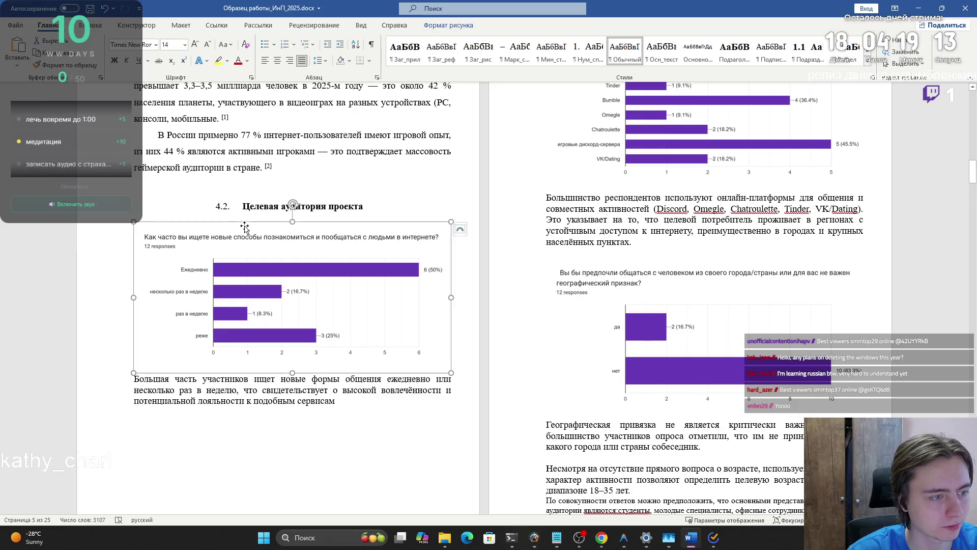
{"action": "left_click", "coordinate": [280, 214]}
{"action": "key", "text": "BackSpace"}
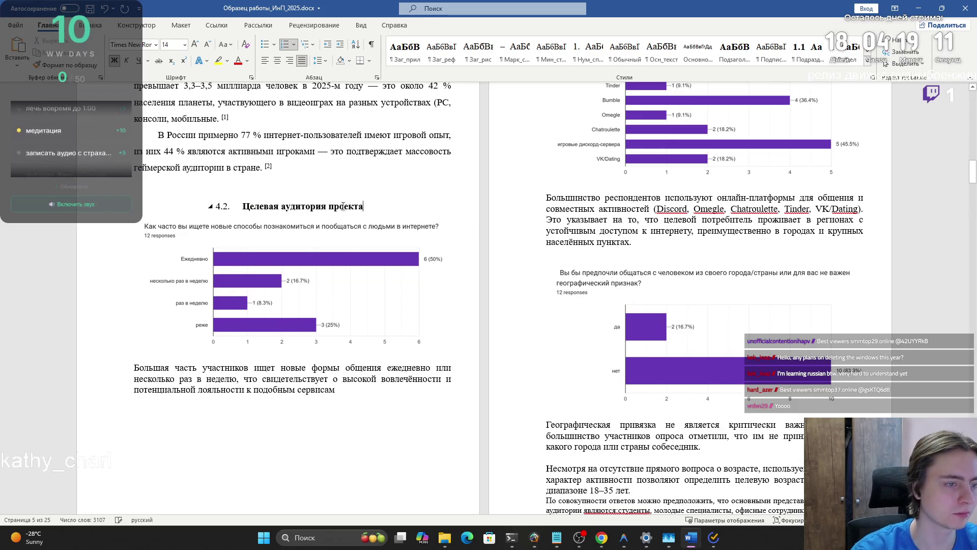
{"action": "left_click", "coordinate": [379, 216]}
{"action": "left_click", "coordinate": [376, 187]}
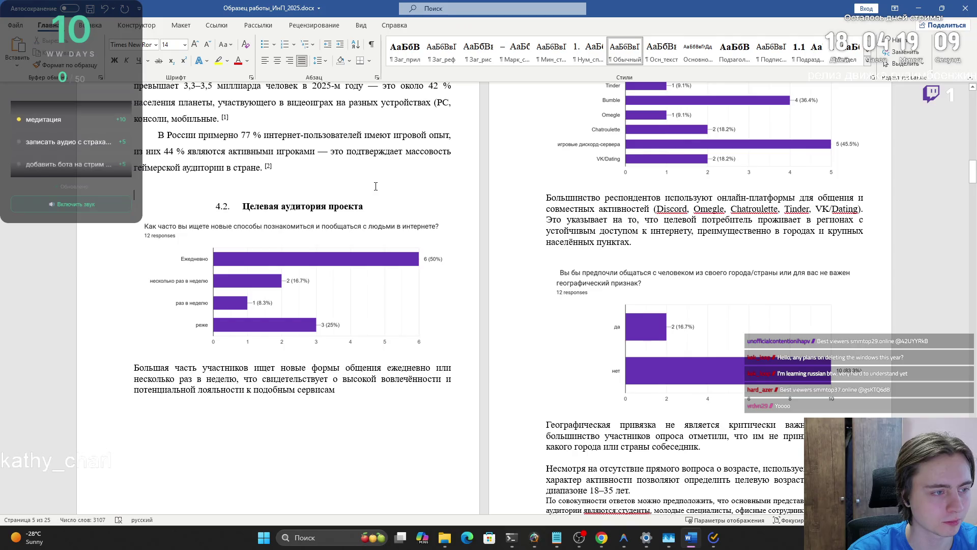
{"action": "key", "text": "Delete"}
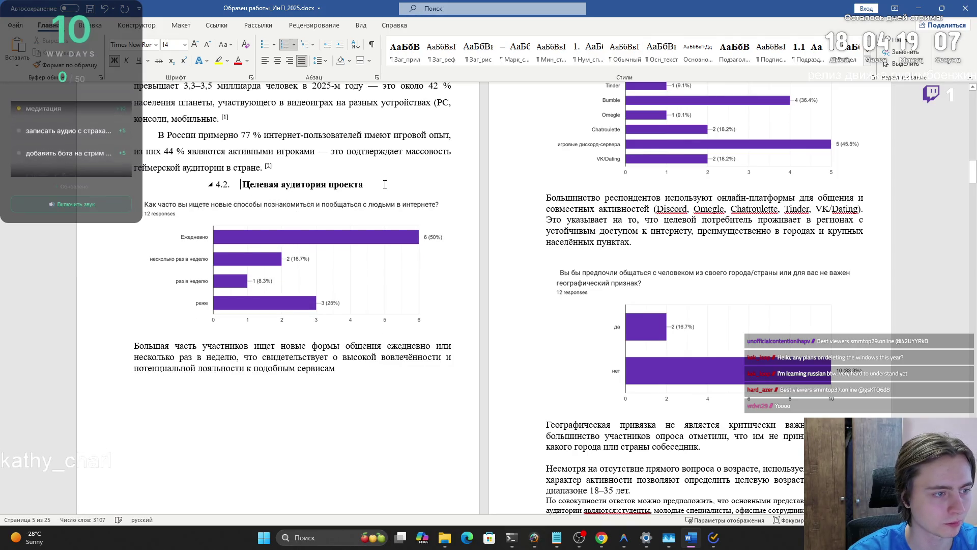
- Give heading 4.2 a 0 left indent, no first-line indent and 1.5 line spacing
{"action": "double_click", "coordinate": [221, 185]}
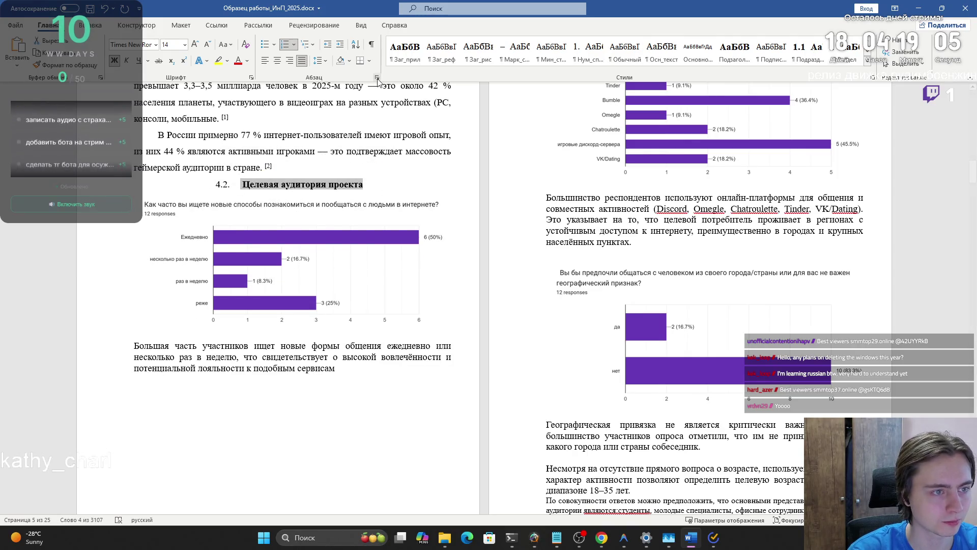
{"action": "left_click", "coordinate": [440, 215]}
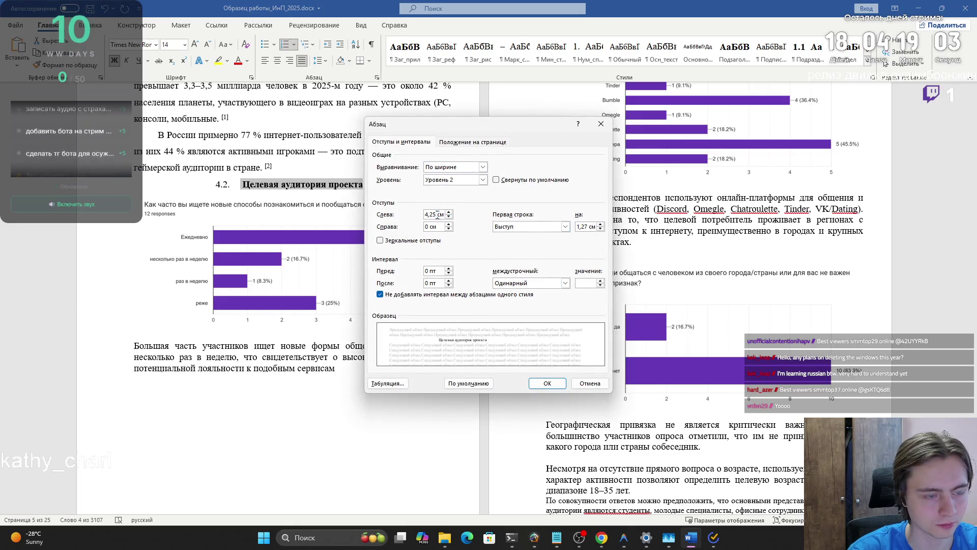
{"action": "double_click", "coordinate": [440, 215]}
{"action": "type", "text": "0"}
{"action": "left_click", "coordinate": [524, 228]}
{"action": "left_click", "coordinate": [509, 236]}
{"action": "left_click", "coordinate": [517, 283]}
{"action": "left_click", "coordinate": [514, 298]}
{"action": "left_click", "coordinate": [548, 383]}
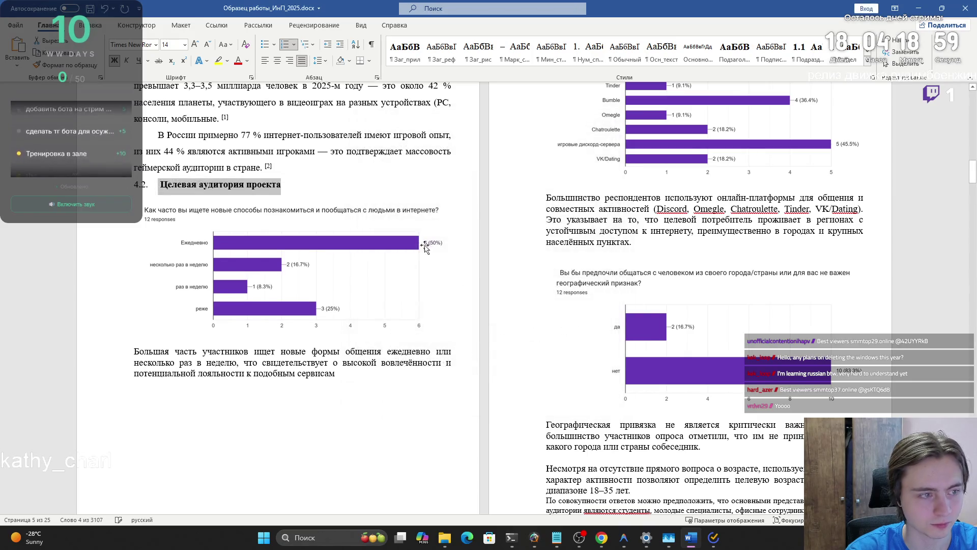
{"action": "left_click", "coordinate": [391, 325]}
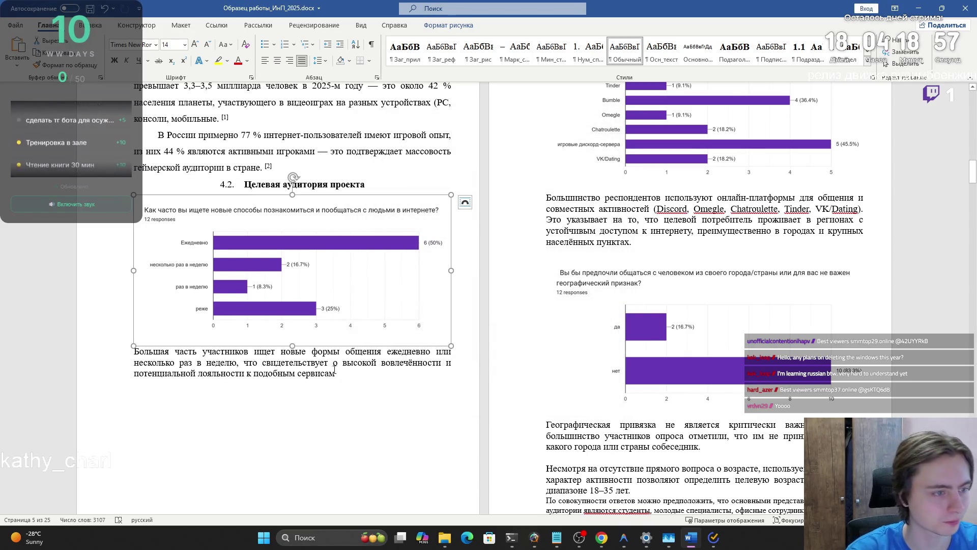
{"action": "left_click", "coordinate": [456, 332]}
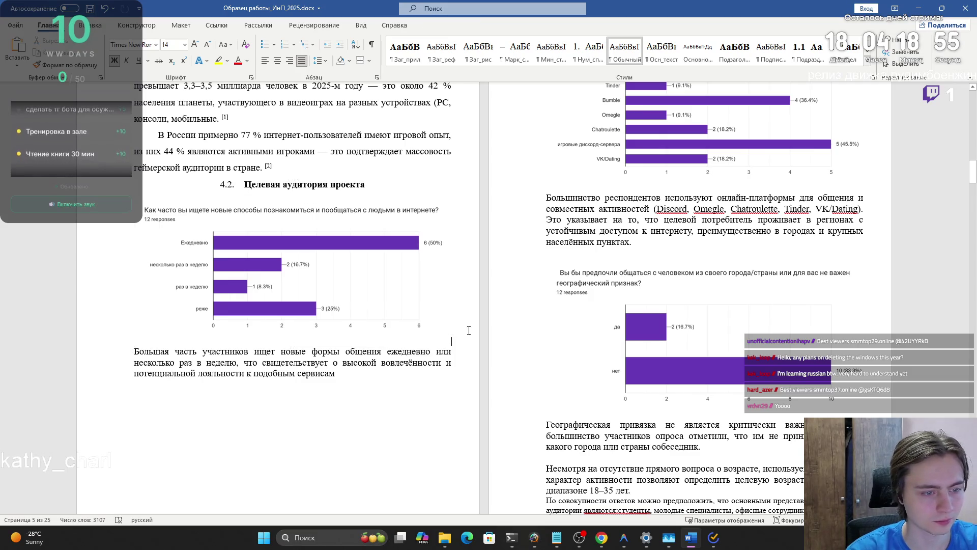
- Add the centred, non-bold caption 'Рисунок 1. «Диаграмма 1 вопроса в анкете»', correcting the Диграмма typo
{"action": "key", "text": "Return"}
{"action": "key", "text": "ctrl+e"}
{"action": "type", "text": "Рис"}
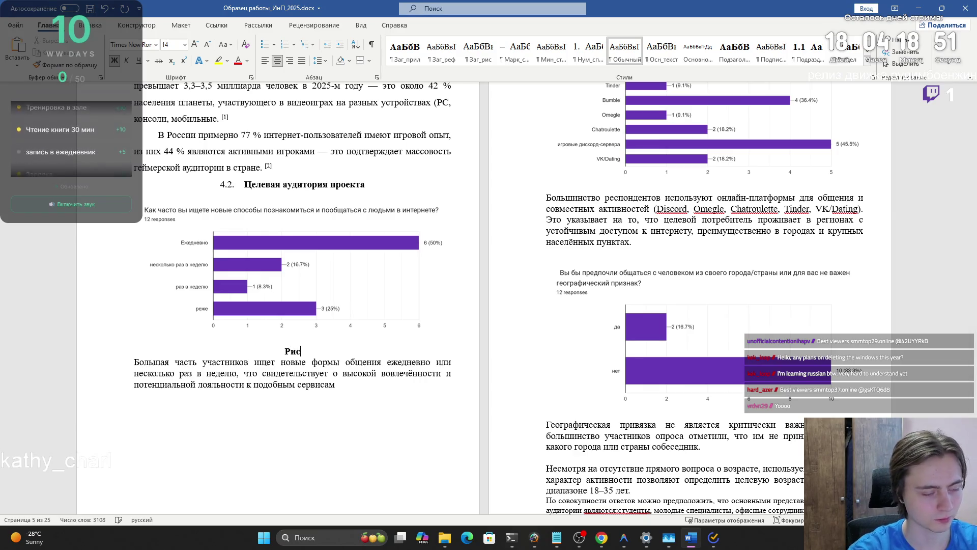
{"action": "type", "text": "унок"}
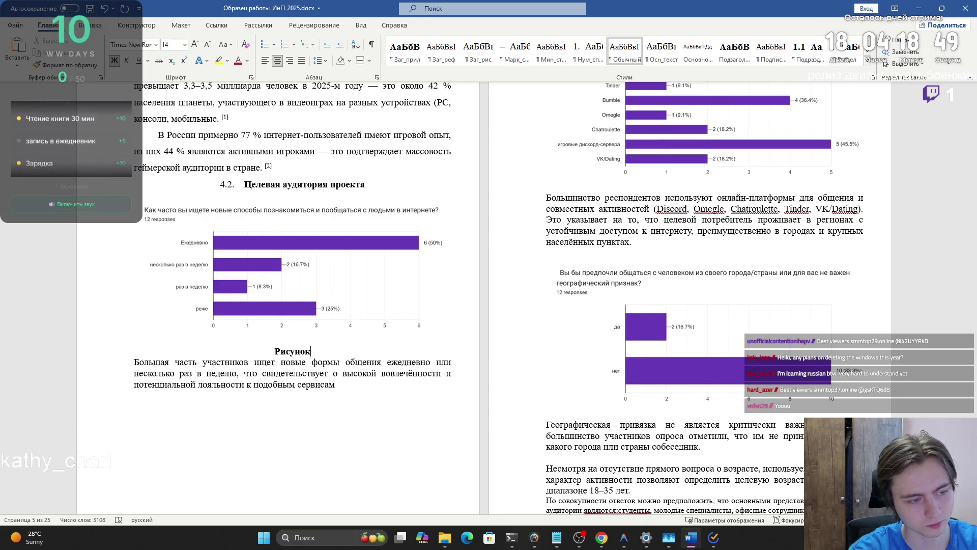
{"action": "type", "text": " 1. "}
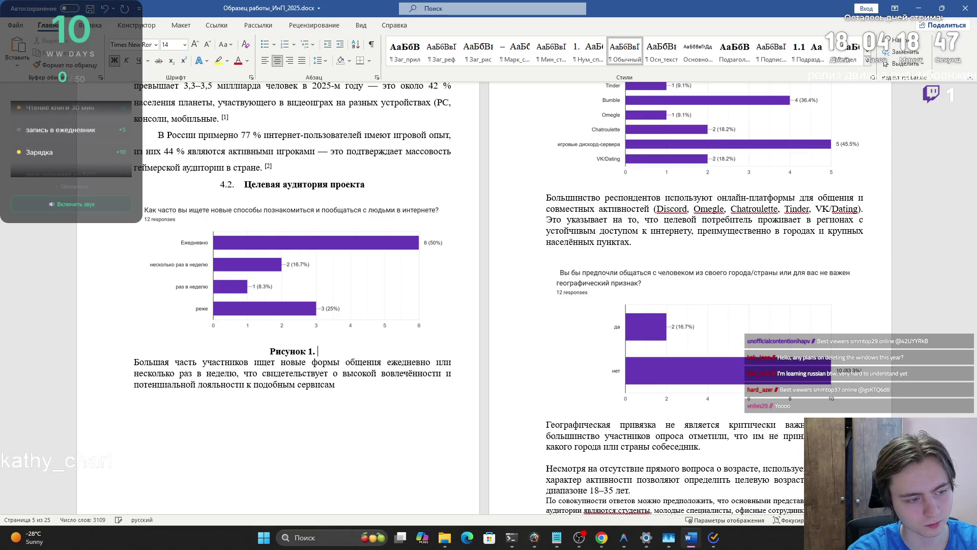
{"action": "type", "text": "Диграм"}
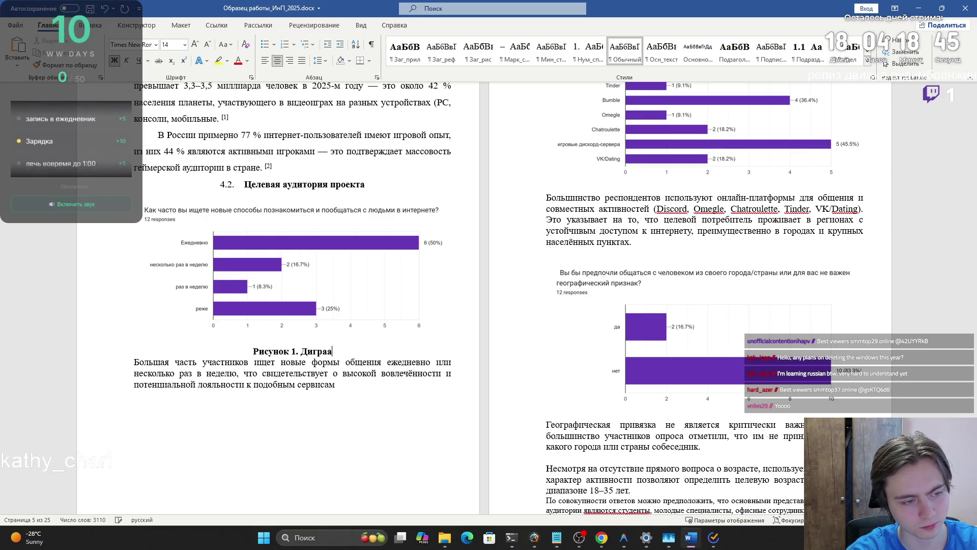
{"action": "type", "text": "ма"}
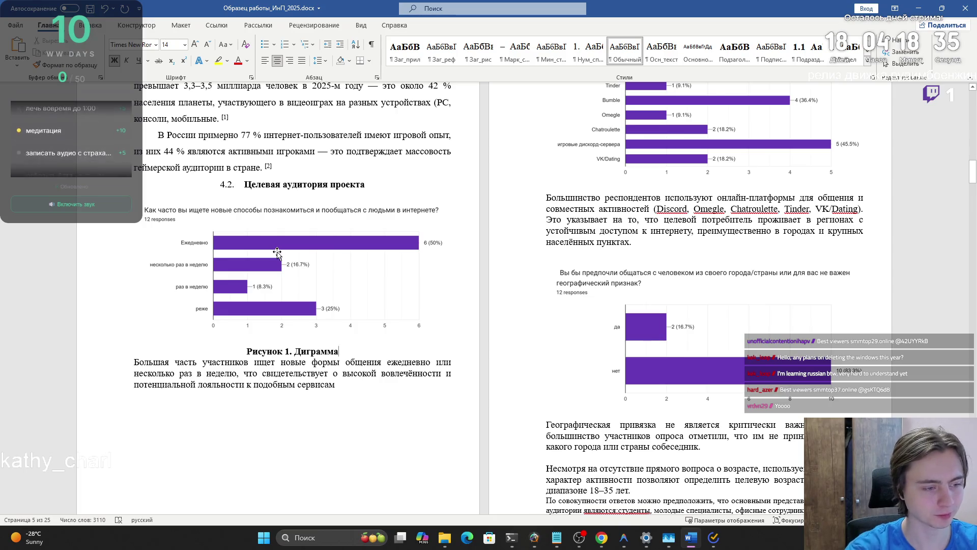
{"action": "type", "text": " 1 вопросы"}
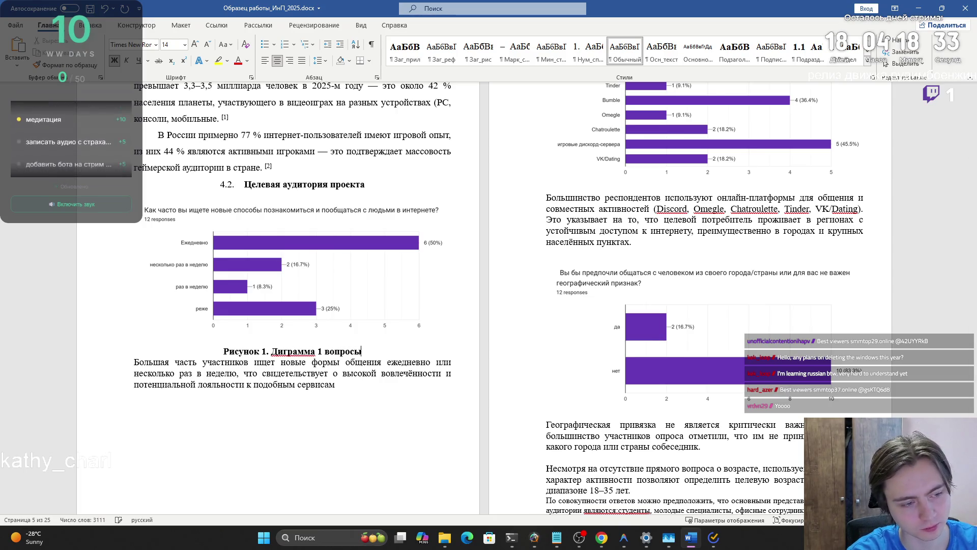
{"action": "key", "text": "BackSpace"}
{"action": "type", "text": "а в анкете"}
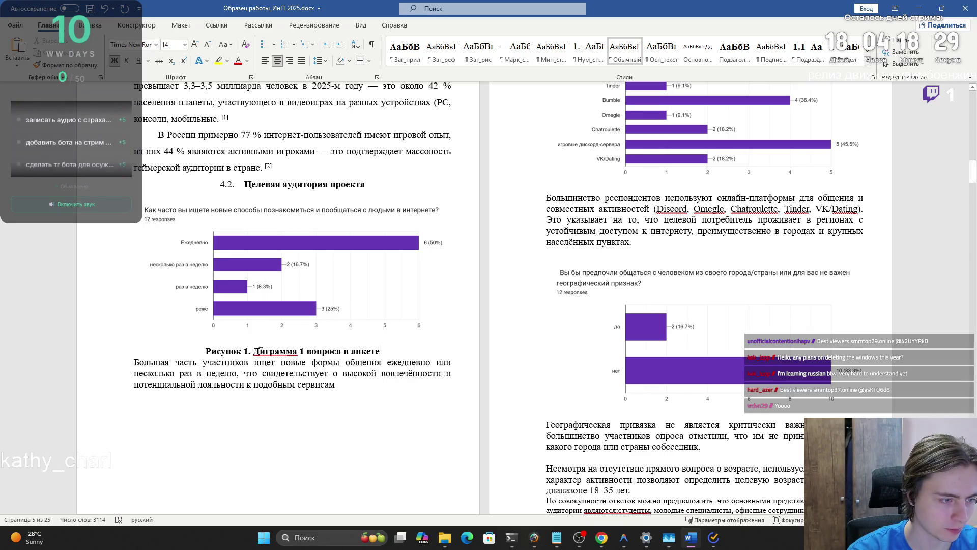
{"action": "type", "text": "«"}
{"action": "left_click", "coordinate": [384, 350]}
{"action": "type", "text": "»"}
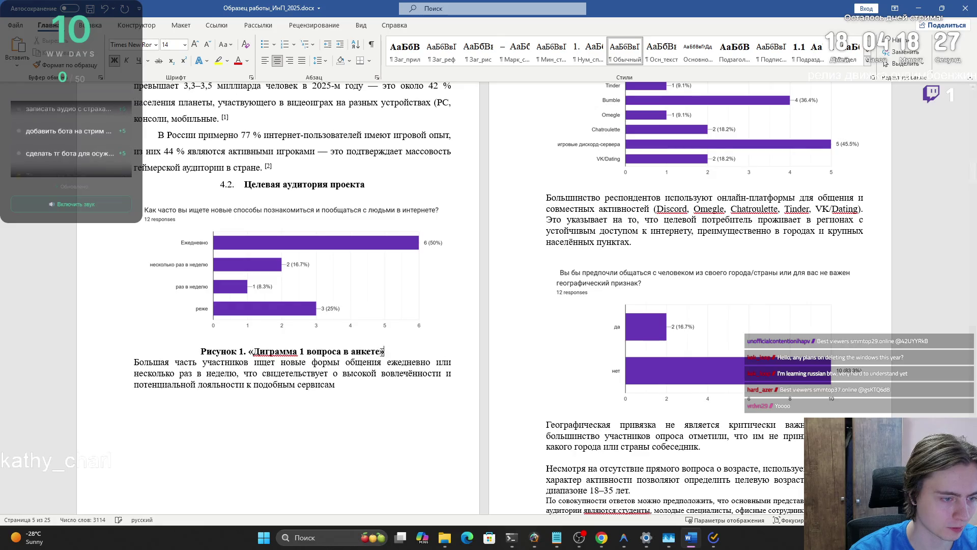
{"action": "right_click", "coordinate": [280, 351]}
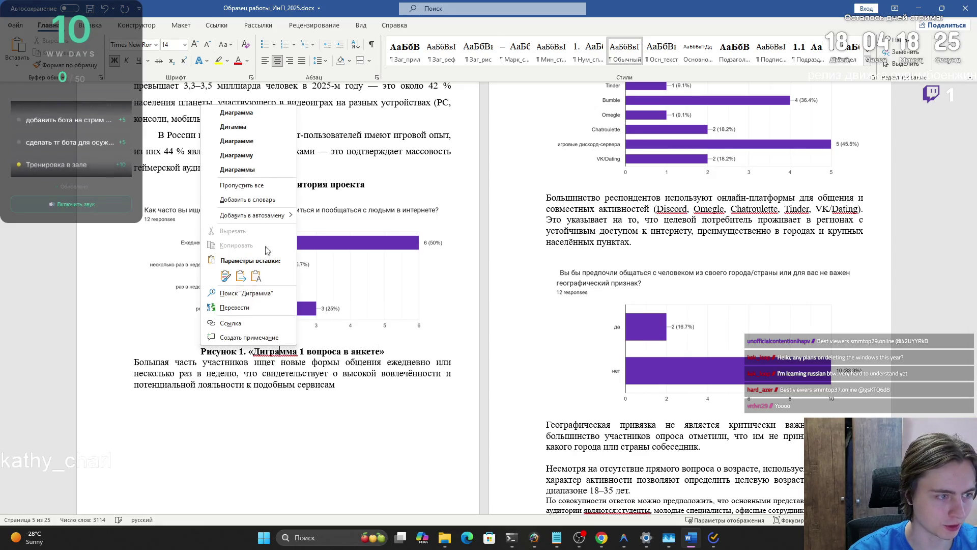
{"action": "left_click", "coordinate": [249, 113]}
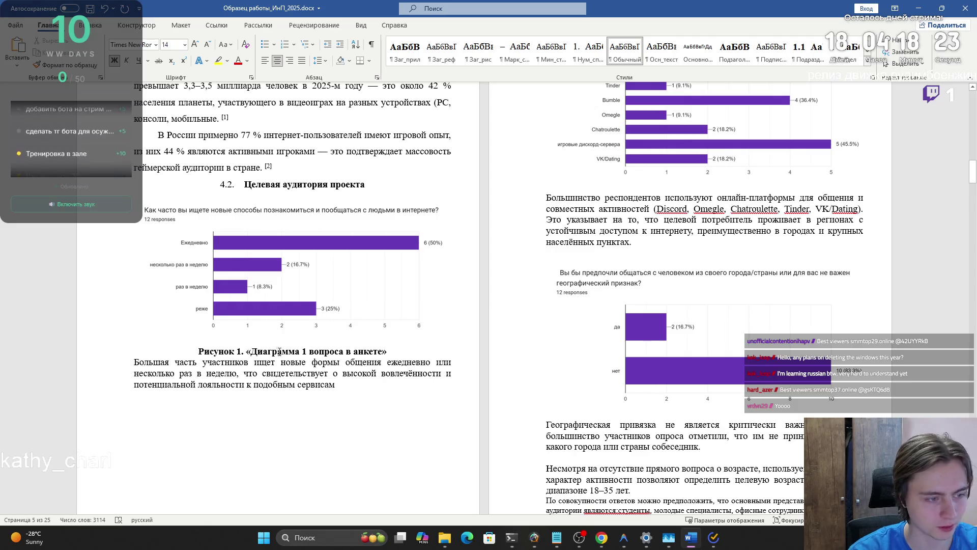
{"action": "left_click_drag", "start_coordinate": [394, 351], "coordinate": [219, 347]}
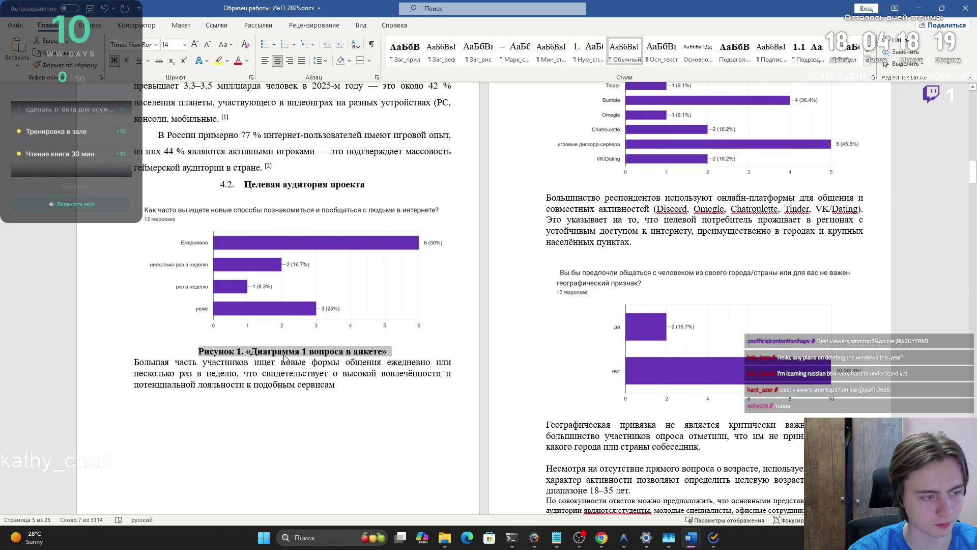
{"action": "left_click", "coordinate": [115, 64]}
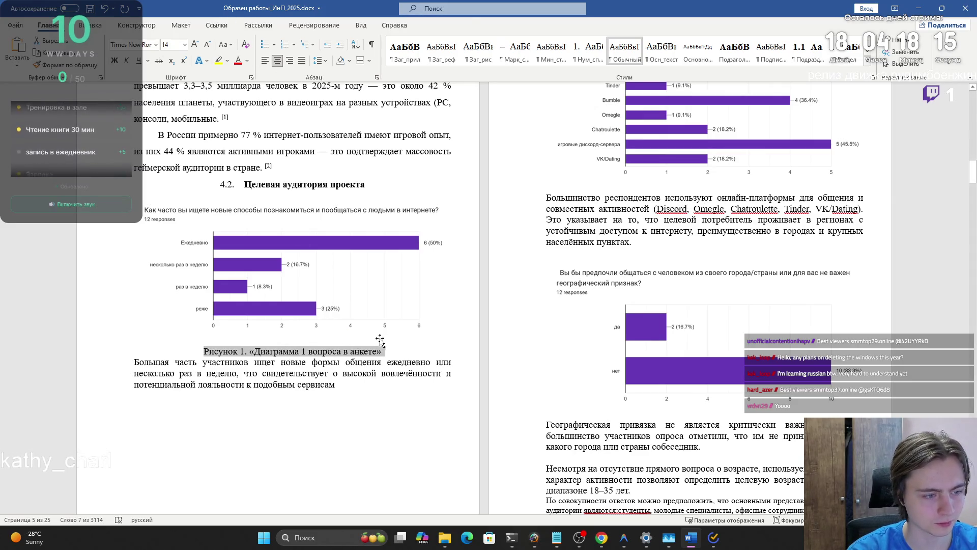
- Set 1.5 line spacing on the paragraph below the first chart's caption
{"action": "key", "text": "ctrl+shift+Down"}
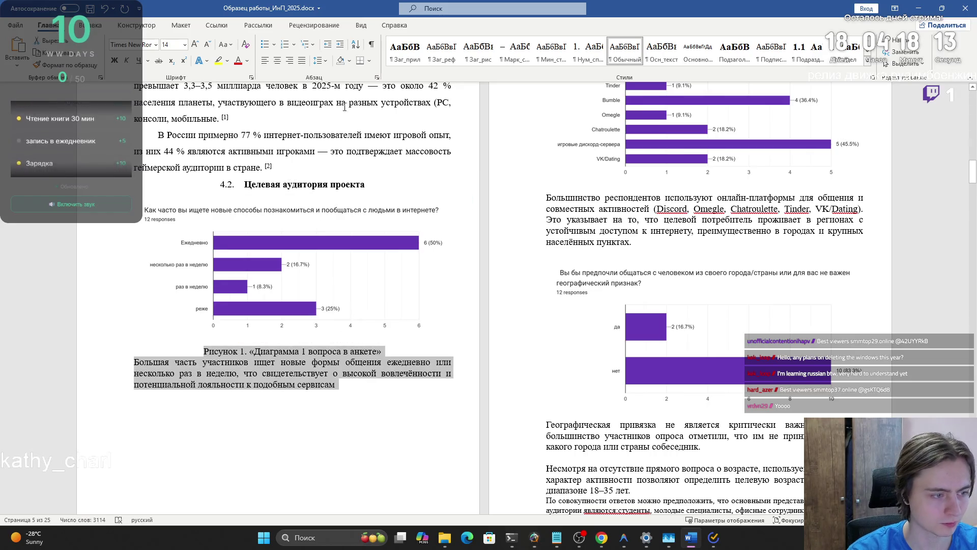
{"action": "left_click", "coordinate": [377, 77]}
{"action": "left_click", "coordinate": [565, 283]}
{"action": "left_click", "coordinate": [509, 299]}
{"action": "left_click", "coordinate": [547, 383]}
{"action": "left_click", "coordinate": [357, 407]}
- Add a first-line indent to the paragraph 'Большая часть участников…'
{"action": "triple_click", "coordinate": [151, 371]}
{"action": "left_click", "coordinate": [377, 77]}
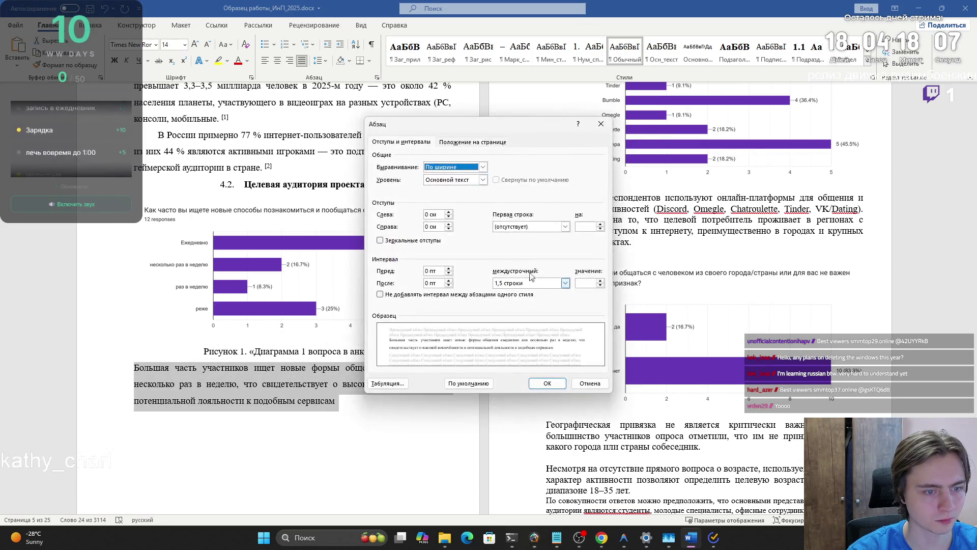
{"action": "left_click", "coordinate": [508, 228]}
{"action": "left_click", "coordinate": [508, 231]}
{"action": "left_click", "coordinate": [509, 226]}
{"action": "left_click", "coordinate": [504, 242]}
{"action": "left_click", "coordinate": [549, 383]}
{"action": "left_click", "coordinate": [377, 413]}
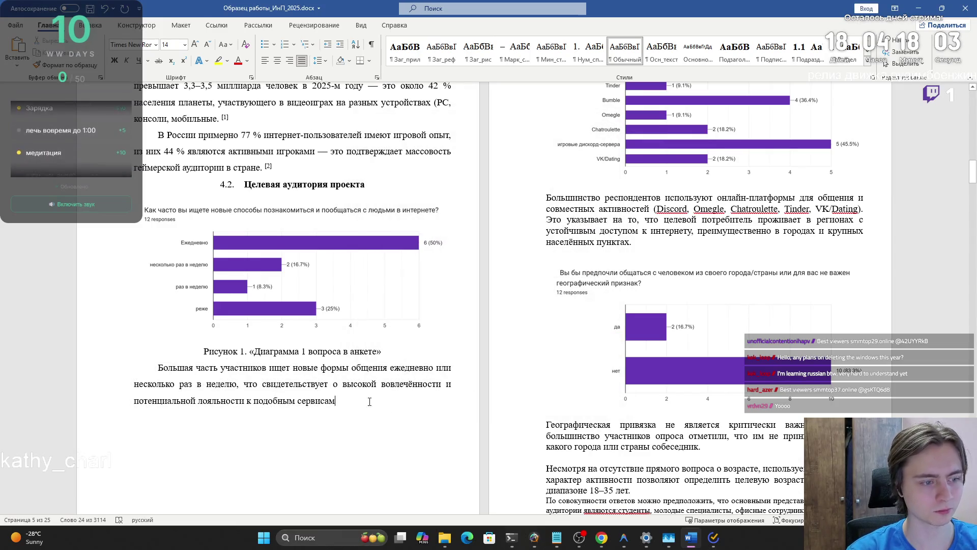
{"action": "scroll", "coordinate": [255, 387], "scroll_direction": "up", "scroll_amount": 1}
{"action": "triple_click", "coordinate": [186, 372]}
{"action": "key", "text": "ctrl+c"}
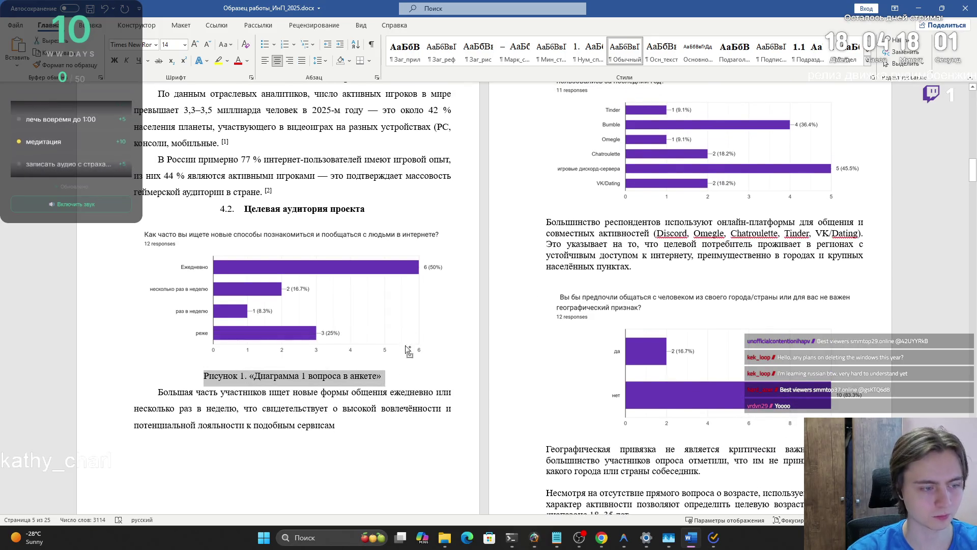
- Copy the 'Рисунок 1. «Диаграмма 1 вопроса в анкете»' caption and add it under the next two charts, numbered 2 and 3
{"action": "key", "text": "ctrl+e"}
{"action": "left_click", "coordinate": [824, 186]}
{"action": "left_click", "coordinate": [873, 188]}
{"action": "key", "text": "Return"}
{"action": "key", "text": "ctrl+v"}
{"action": "double_click", "coordinate": [716, 222]}
{"action": "type", "text": "2"}
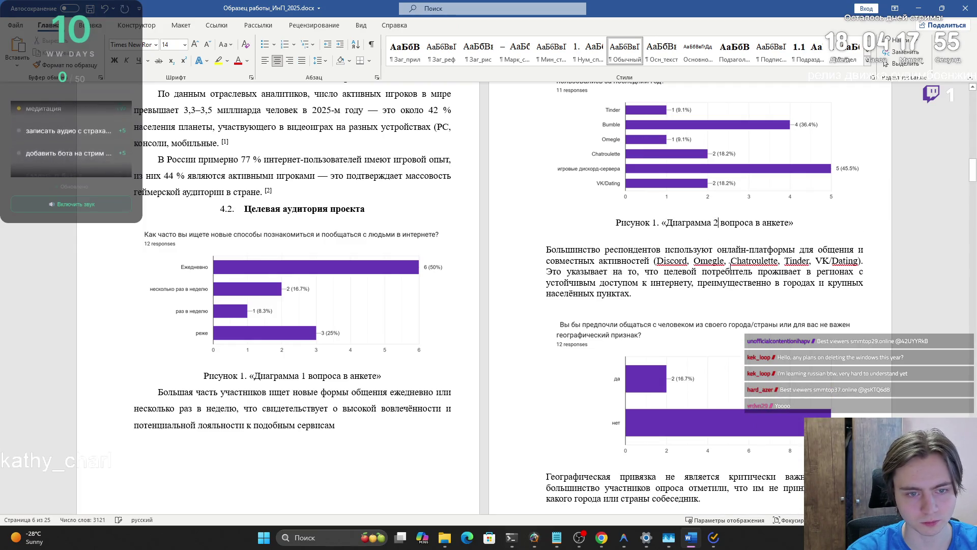
{"action": "scroll", "coordinate": [637, 232], "scroll_direction": "down", "scroll_amount": 3}
{"action": "left_click", "coordinate": [876, 322]}
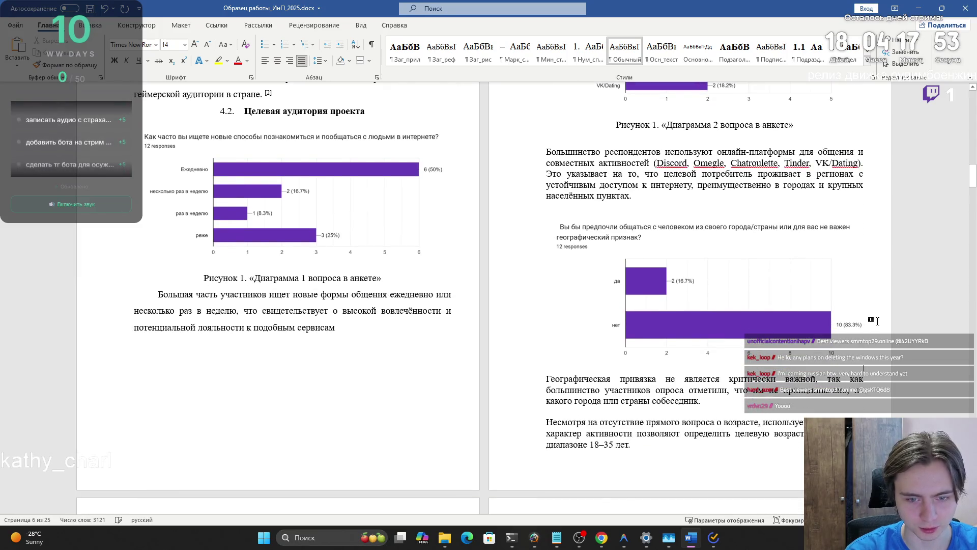
{"action": "key", "text": "Return"}
{"action": "key", "text": "ctrl+v"}
{"action": "scroll", "coordinate": [720, 245], "scroll_direction": "down", "scroll_amount": 3}
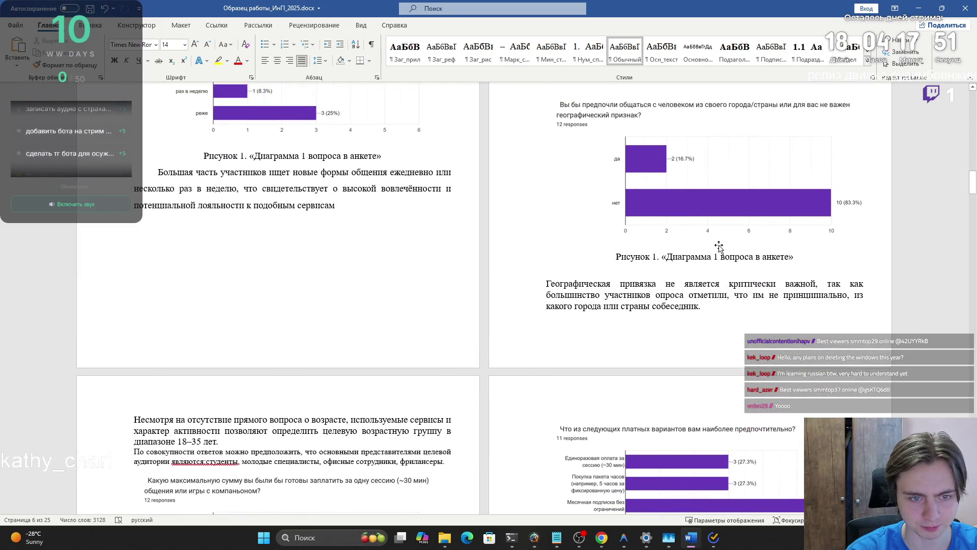
{"action": "double_click", "coordinate": [717, 256]}
{"action": "type", "text": "3"}
- Add the caption under the lower-left chart and the chart after it, numbered 4 and 5
{"action": "scroll", "coordinate": [668, 210], "scroll_direction": "up", "scroll_amount": 2}
{"action": "scroll", "coordinate": [669, 210], "scroll_direction": "down", "scroll_amount": 2}
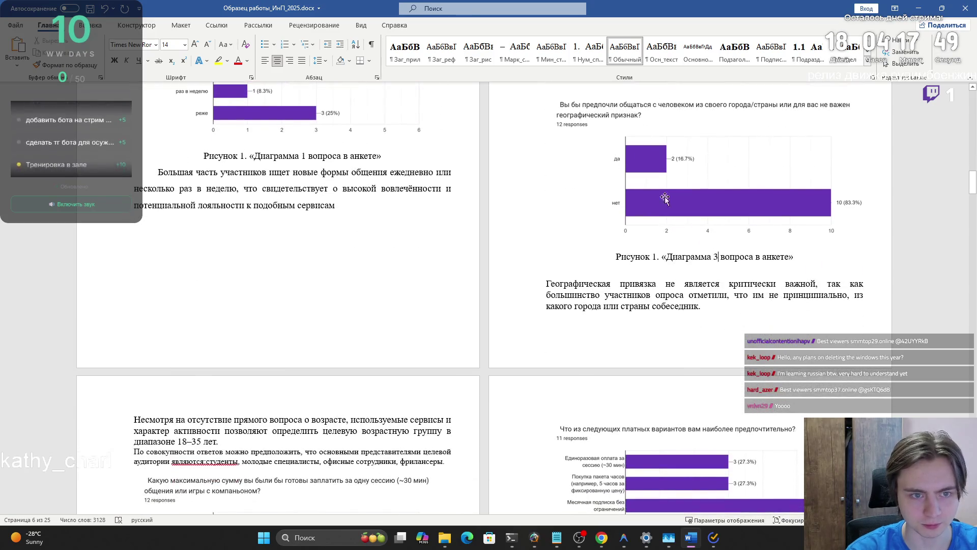
{"action": "scroll", "coordinate": [669, 210], "scroll_direction": "down", "scroll_amount": 7}
{"action": "left_click", "coordinate": [417, 323]}
{"action": "left_click", "coordinate": [457, 322]}
{"action": "key", "text": "Return"}
{"action": "key", "text": "ctrl+v"}
{"action": "double_click", "coordinate": [302, 363]}
{"action": "type", "text": "4"}
{"action": "scroll", "coordinate": [453, 364], "scroll_direction": "down", "scroll_amount": 3}
{"action": "left_click", "coordinate": [453, 365]}
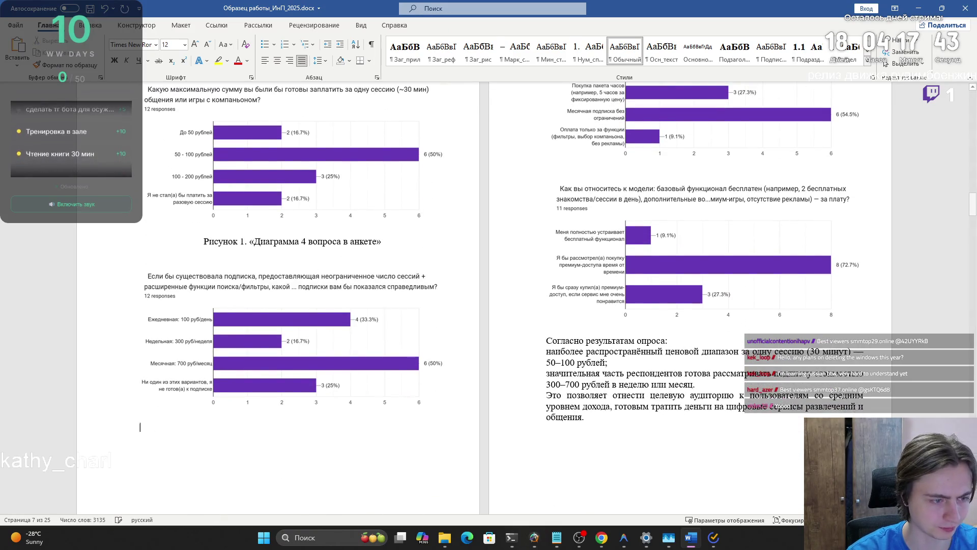
{"action": "key", "text": "ctrl+v"}
{"action": "double_click", "coordinate": [307, 433]}
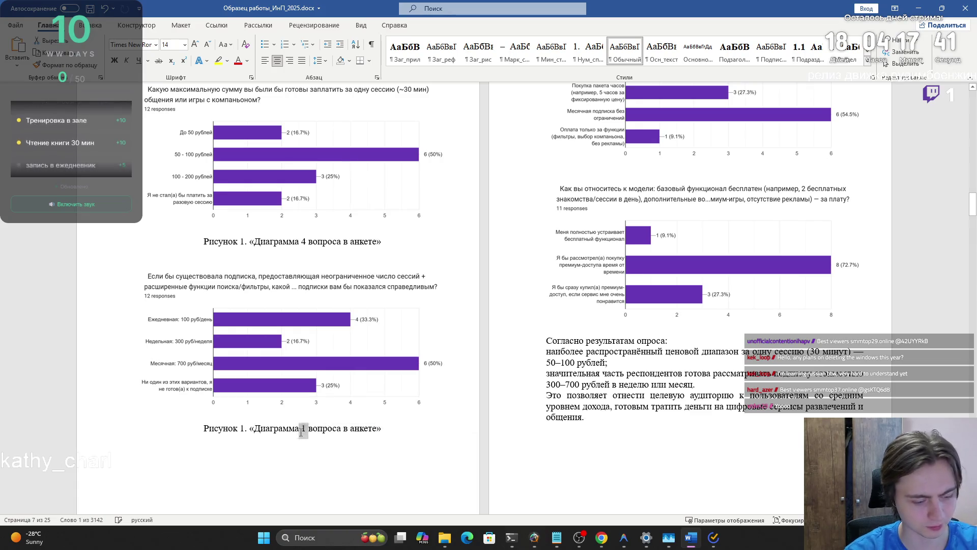
{"action": "type", "text": "5"}
- Caption the top-right chart and the chart below it, numbered 6 and 7
{"action": "left_click", "coordinate": [875, 148]}
{"action": "key", "text": "ctrl+v"}
{"action": "double_click", "coordinate": [714, 179]}
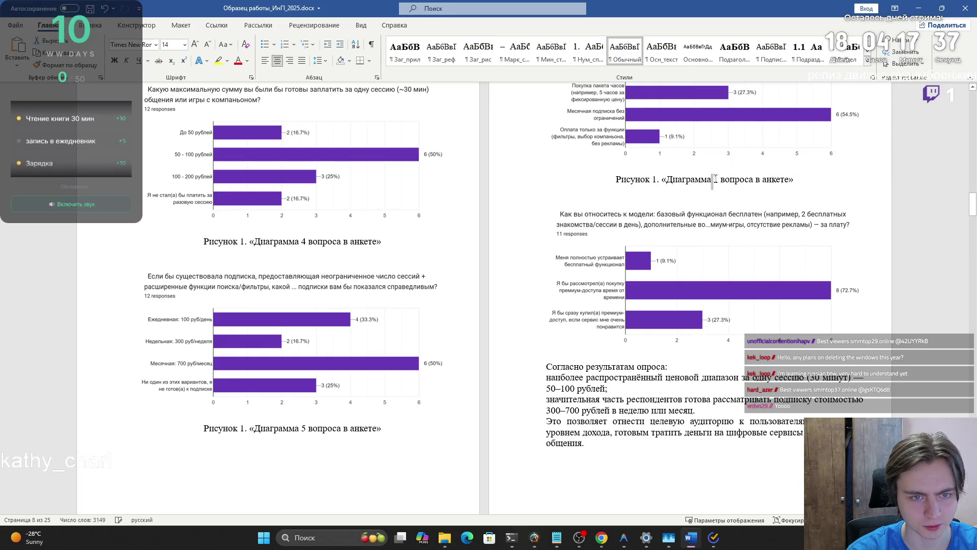
{"action": "type", "text": "6"}
{"action": "left_click", "coordinate": [546, 367]}
{"action": "key", "text": "Return"}
{"action": "key", "text": "ctrl+v"}
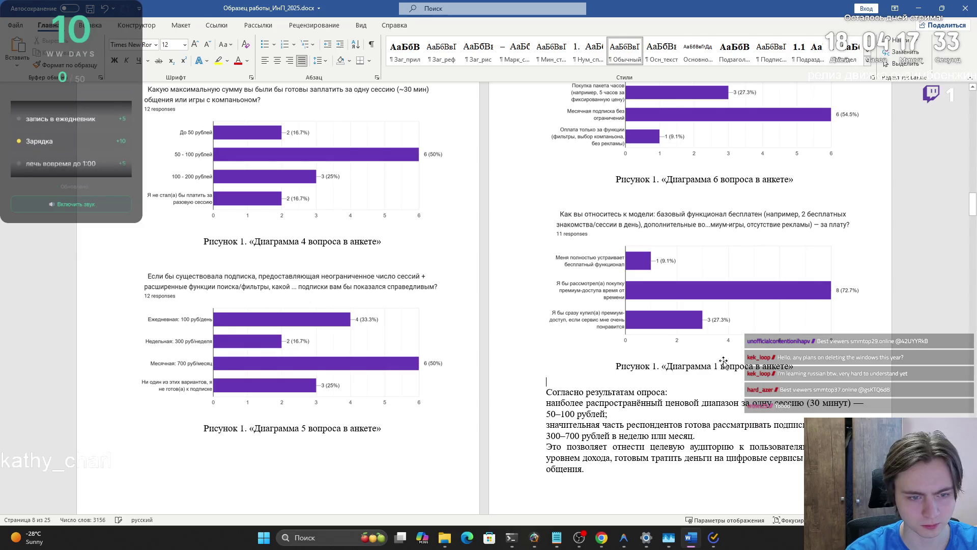
{"action": "type", "text": "7"}
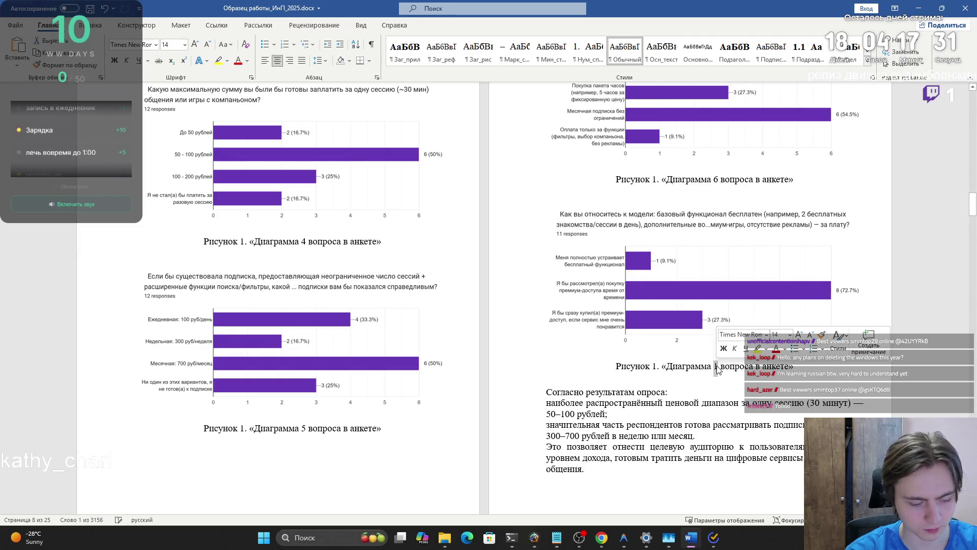
- Caption the next chart as number 8, and add a caption under the strangers chart
{"action": "scroll", "coordinate": [746, 345], "scroll_direction": "down", "scroll_amount": 3}
{"action": "scroll", "coordinate": [747, 345], "scroll_direction": "down", "scroll_amount": 9}
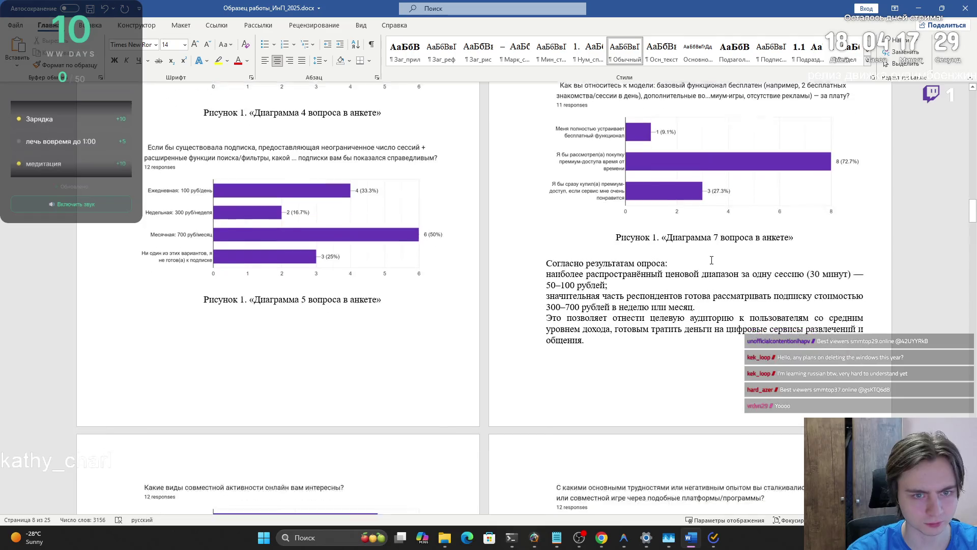
{"action": "left_click", "coordinate": [414, 349]}
{"action": "key", "text": "Return"}
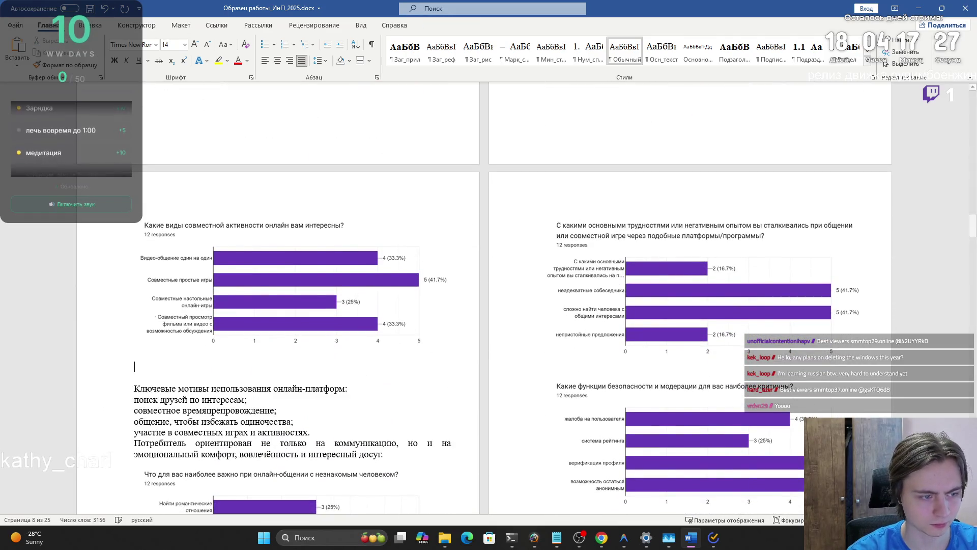
{"action": "key", "text": "ctrl+v"}
{"action": "double_click", "coordinate": [304, 366]}
{"action": "type", "text": "8"}
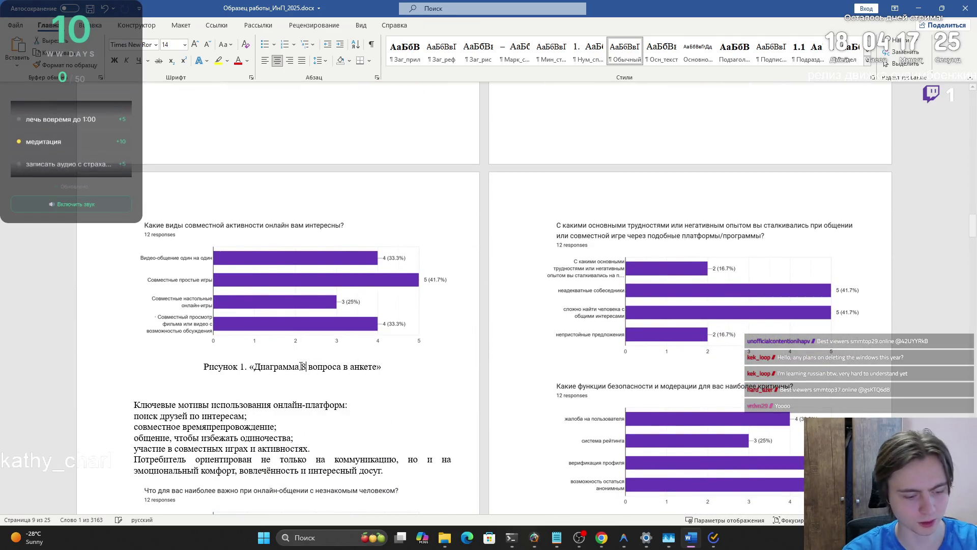
{"action": "scroll", "coordinate": [460, 343], "scroll_direction": "down", "scroll_amount": 6}
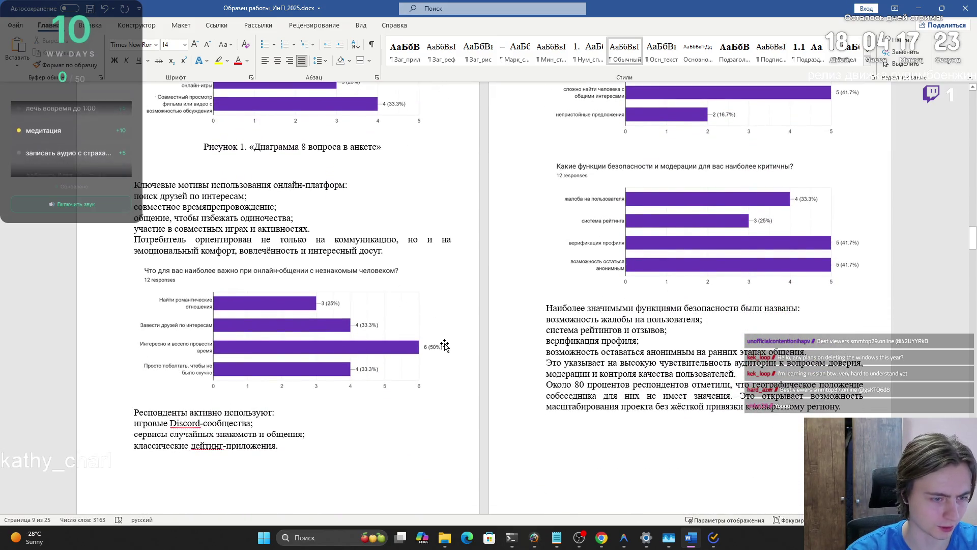
{"action": "left_click", "coordinate": [444, 346]}
{"action": "key", "text": "Return"}
{"action": "type", "text": "Рисунок 1. «Диаграмма 8 вопроса в анкете»"}
{"action": "left_click", "coordinate": [306, 412]}
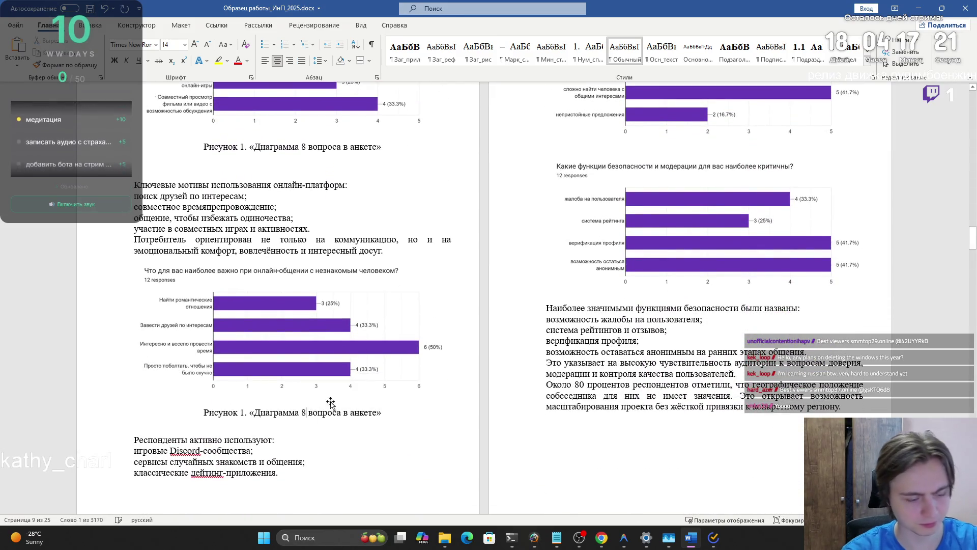
- Caption the online-difficulties chart as 9 and the safety and moderation chart as 10
{"action": "scroll", "coordinate": [661, 254], "scroll_direction": "up", "scroll_amount": 1}
{"action": "left_click", "coordinate": [860, 157]}
{"action": "left_click", "coordinate": [869, 157]}
{"action": "key", "text": "Return"}
{"action": "key", "text": "ctrl+v"}
{"action": "double_click", "coordinate": [715, 206]}
{"action": "type", "text": "9"}
{"action": "left_click", "coordinate": [859, 325]}
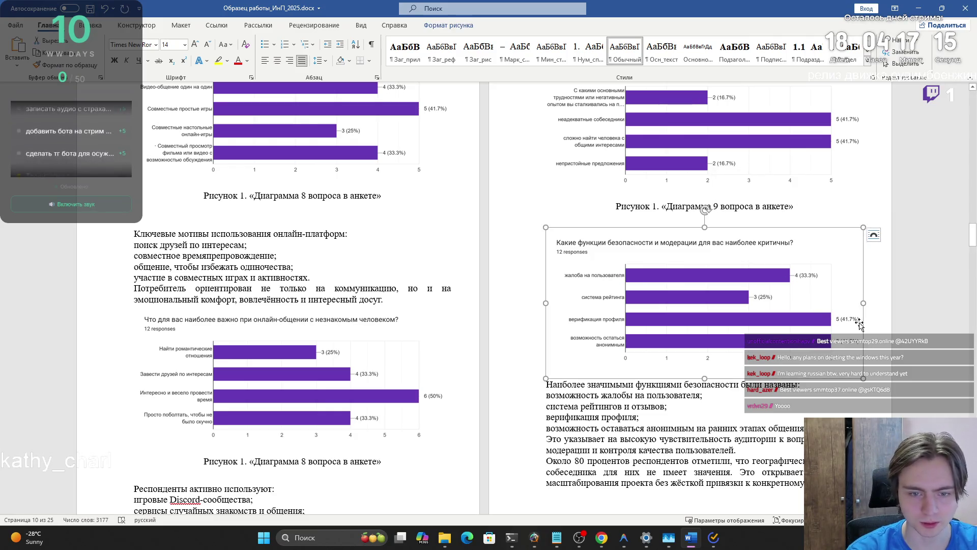
{"action": "left_click", "coordinate": [865, 324]}
{"action": "key", "text": "Return"}
{"action": "key", "text": "ctrl+v"}
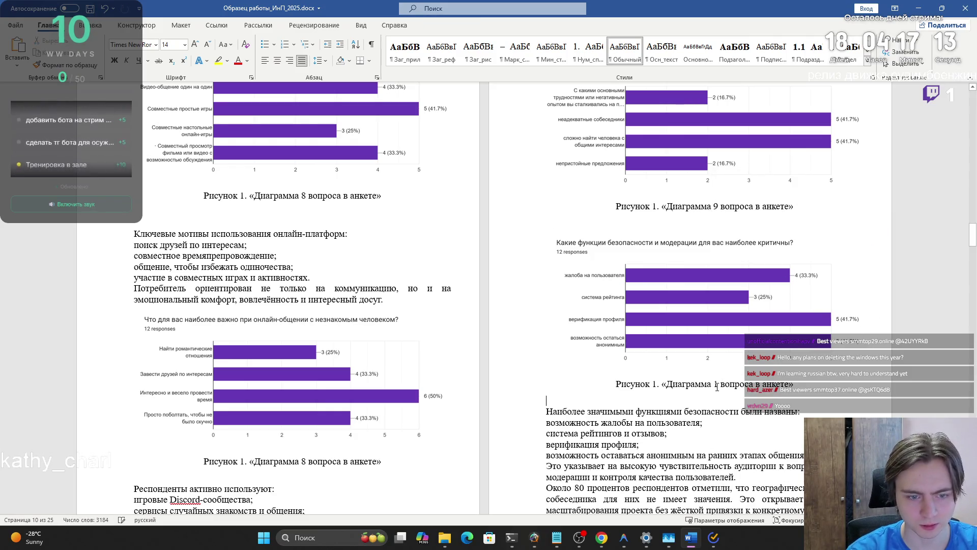
{"action": "type", "text": "10"}
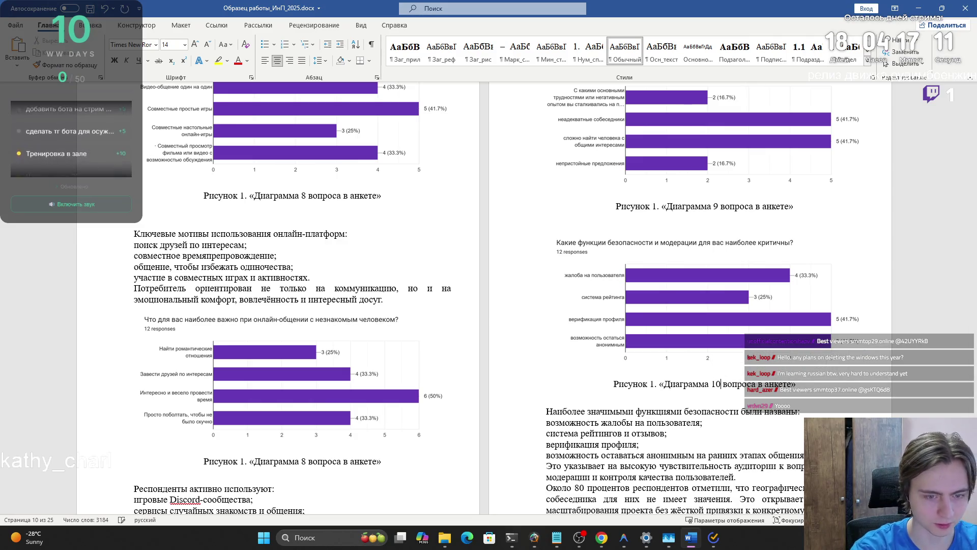
- Caption the matching-parameters chart as diagram 11
{"action": "scroll", "coordinate": [428, 265], "scroll_direction": "down", "scroll_amount": 10}
{"action": "left_click", "coordinate": [427, 265]}
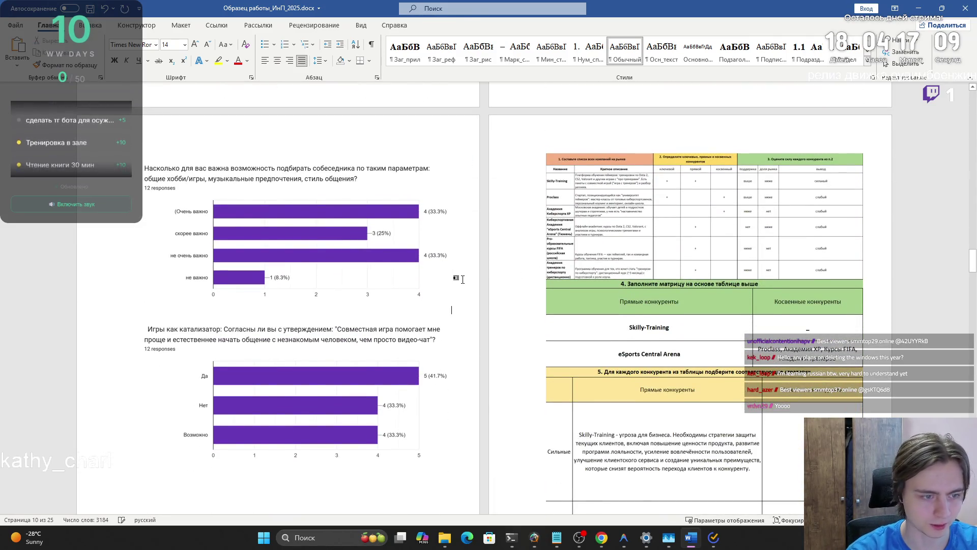
{"action": "key", "text": "Return"}
{"action": "key", "text": "ctrl+v"}
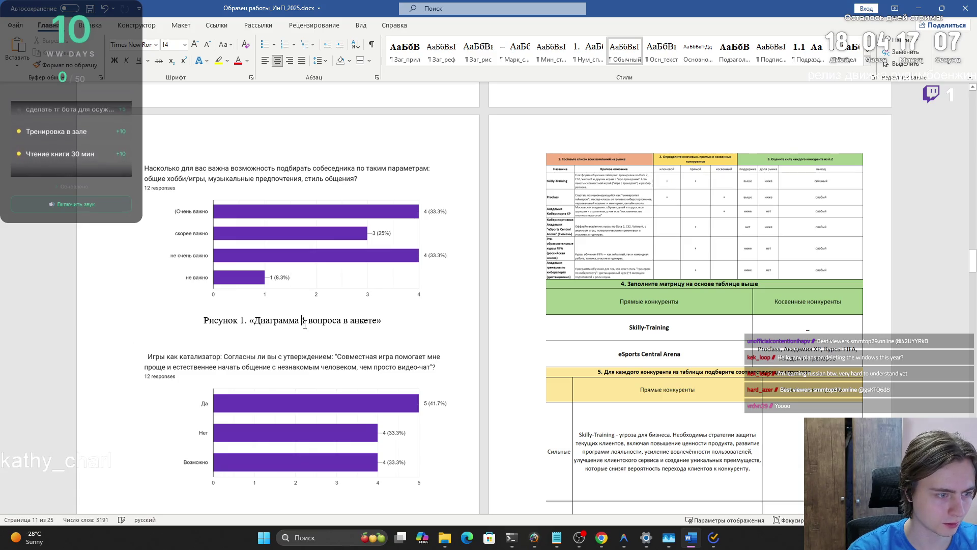
{"action": "double_click", "coordinate": [304, 319]}
{"action": "type", "text": "11"}
- Caption the joint-game chart as diagram 12, and delete the blank line below it
{"action": "scroll", "coordinate": [441, 349], "scroll_direction": "up", "scroll_amount": 3}
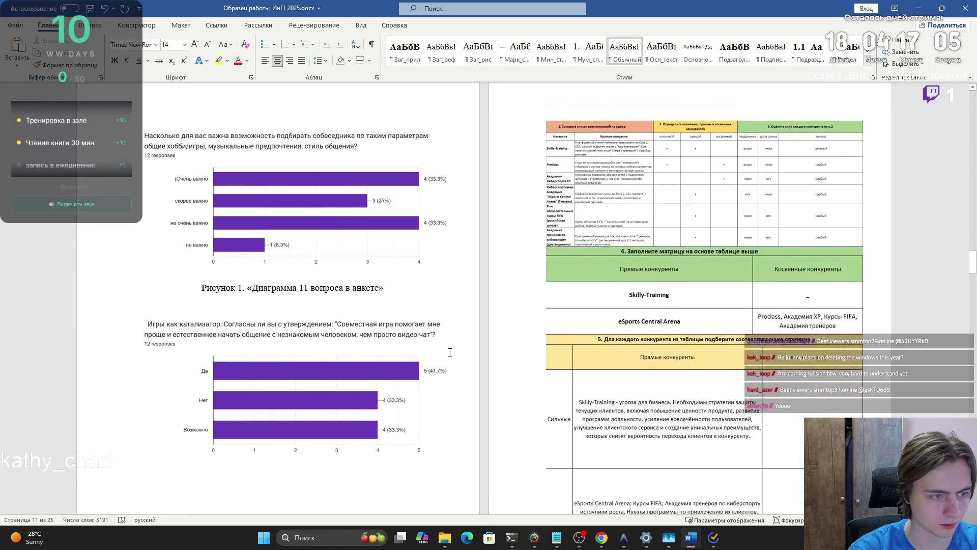
{"action": "scroll", "coordinate": [441, 349], "scroll_direction": "down", "scroll_amount": 3}
{"action": "left_click", "coordinate": [357, 452]}
{"action": "key", "text": "Return"}
{"action": "key", "text": "ctrl+v"}
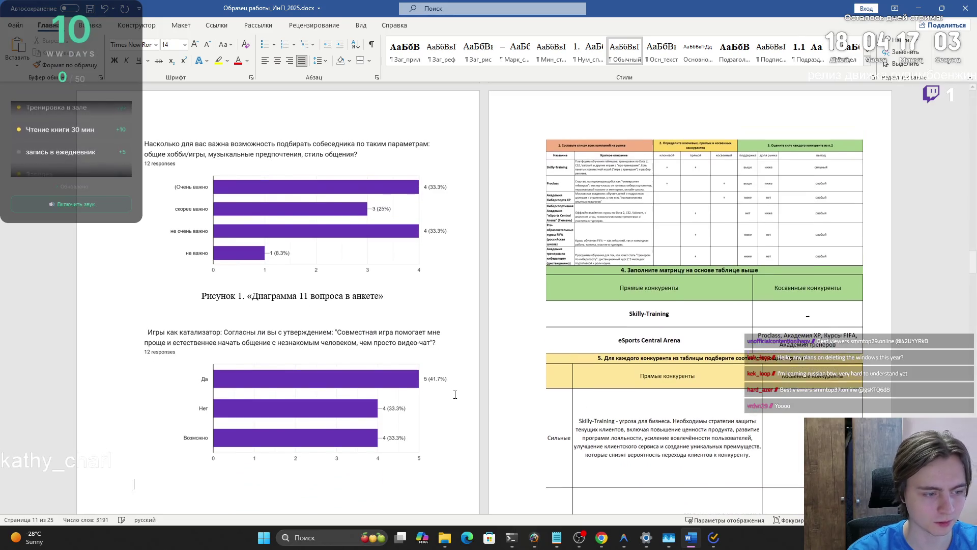
{"action": "scroll", "coordinate": [349, 454], "scroll_direction": "up", "scroll_amount": 5}
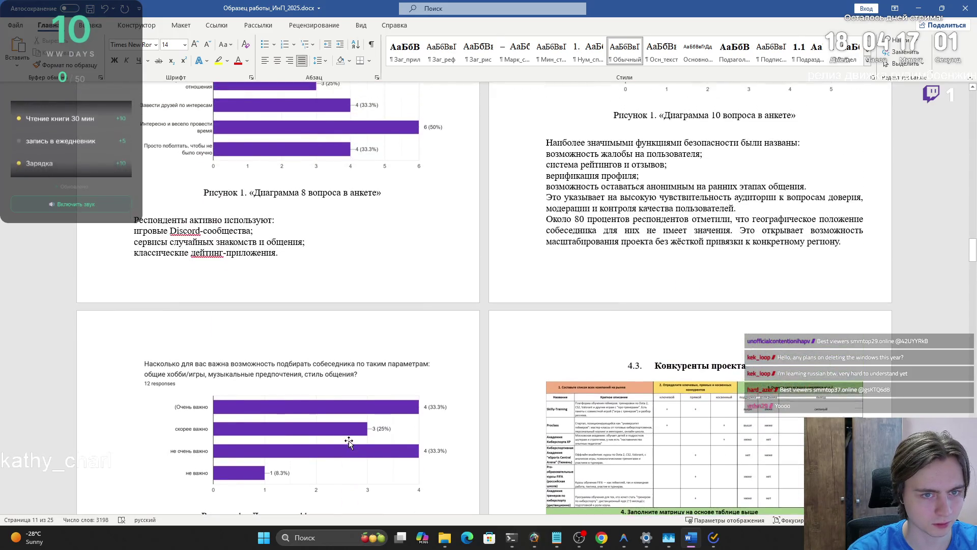
{"action": "scroll", "coordinate": [316, 439], "scroll_direction": "down", "scroll_amount": 6}
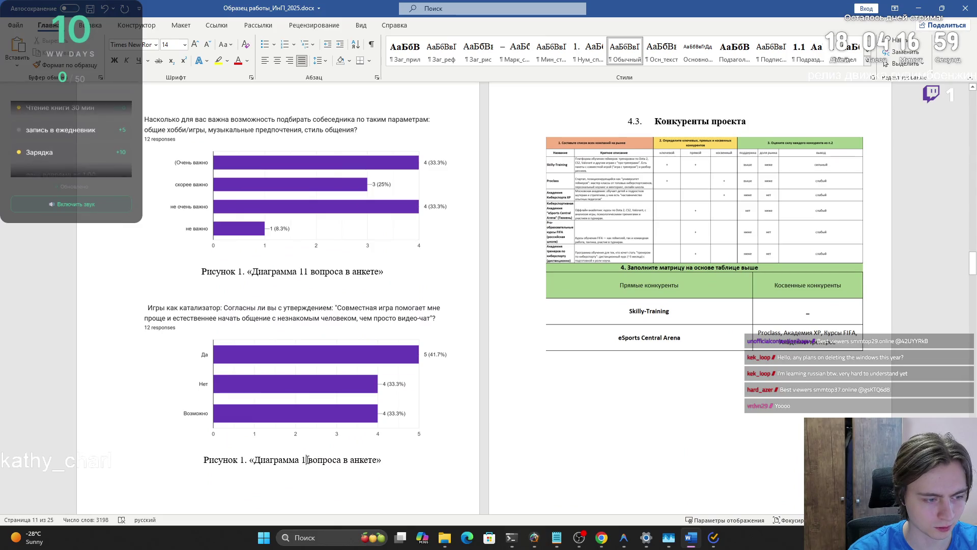
{"action": "type", "text": "12"}
{"action": "scroll", "coordinate": [299, 389], "scroll_direction": "down", "scroll_amount": 3}
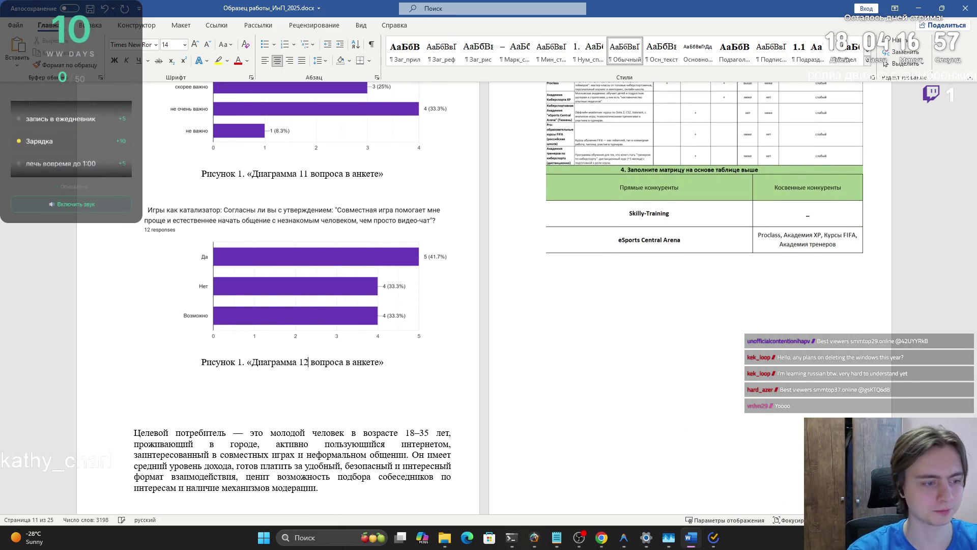
{"action": "scroll", "coordinate": [299, 389], "scroll_direction": "down", "scroll_amount": 1}
{"action": "key", "text": "BackSpace"}
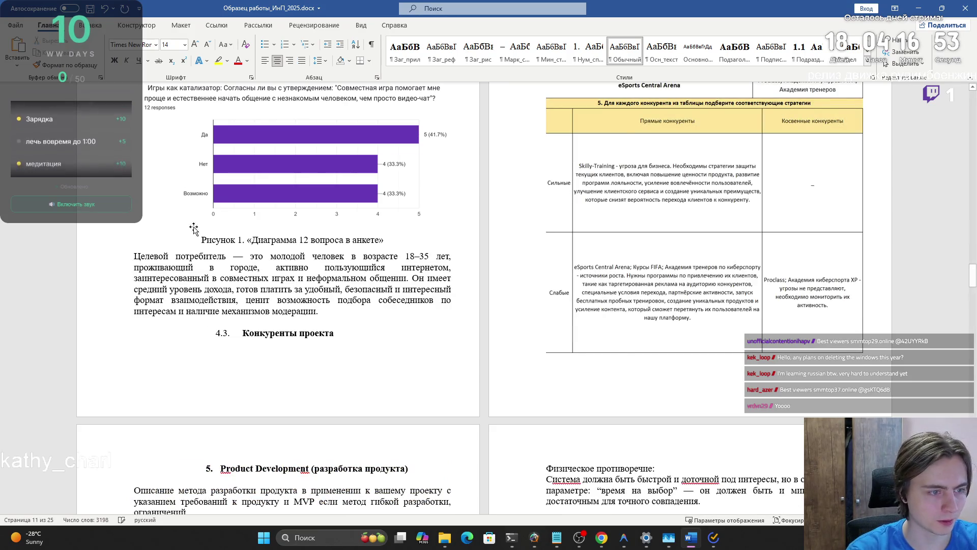
{"action": "scroll", "coordinate": [194, 235], "scroll_direction": "up", "scroll_amount": 10}
- Correct the Рисунок figure numbers to 2, 4 and 5 in the early captions
{"action": "scroll", "coordinate": [244, 249], "scroll_direction": "up", "scroll_amount": 10}
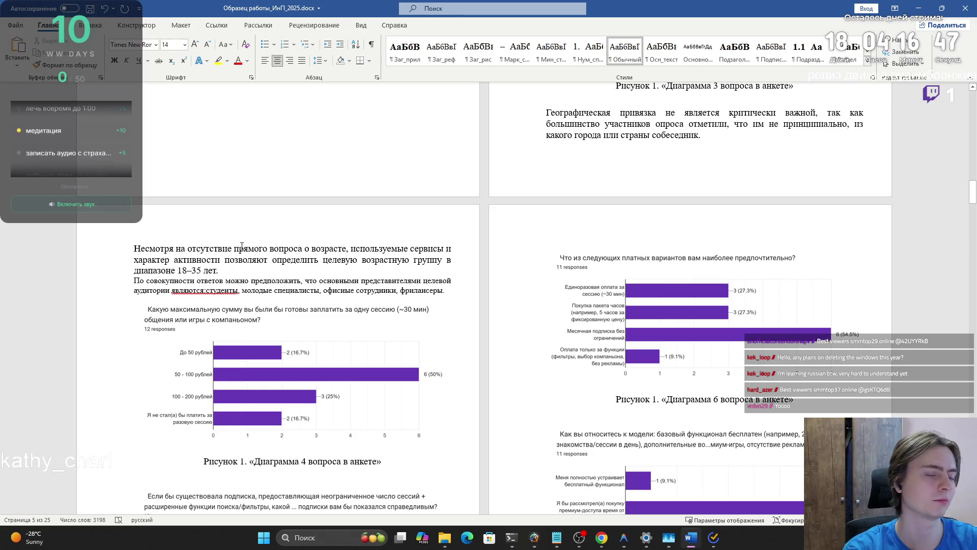
{"action": "scroll", "coordinate": [242, 246], "scroll_direction": "up", "scroll_amount": 10}
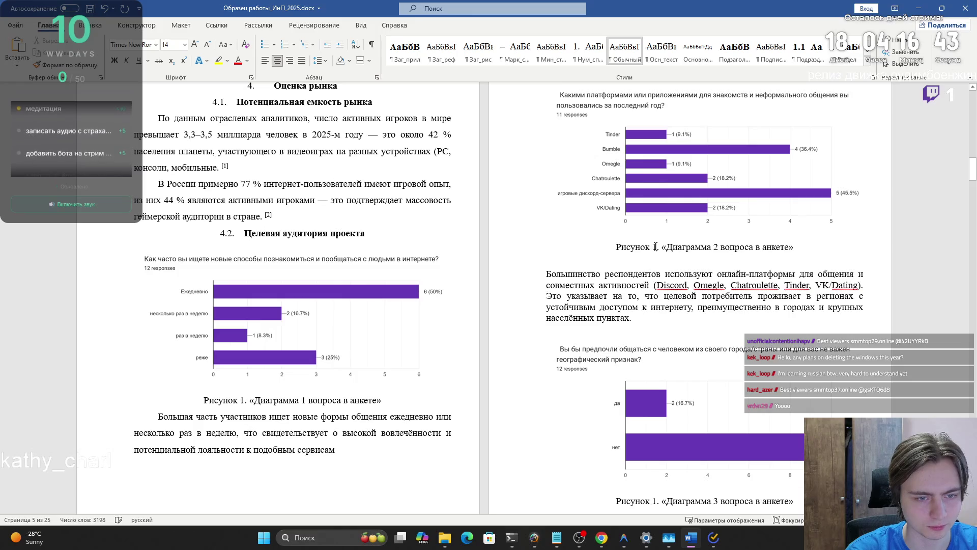
{"action": "key", "text": "BackSpace"}
{"action": "type", "text": "2"}
{"action": "scroll", "coordinate": [661, 326], "scroll_direction": "down", "scroll_amount": 2}
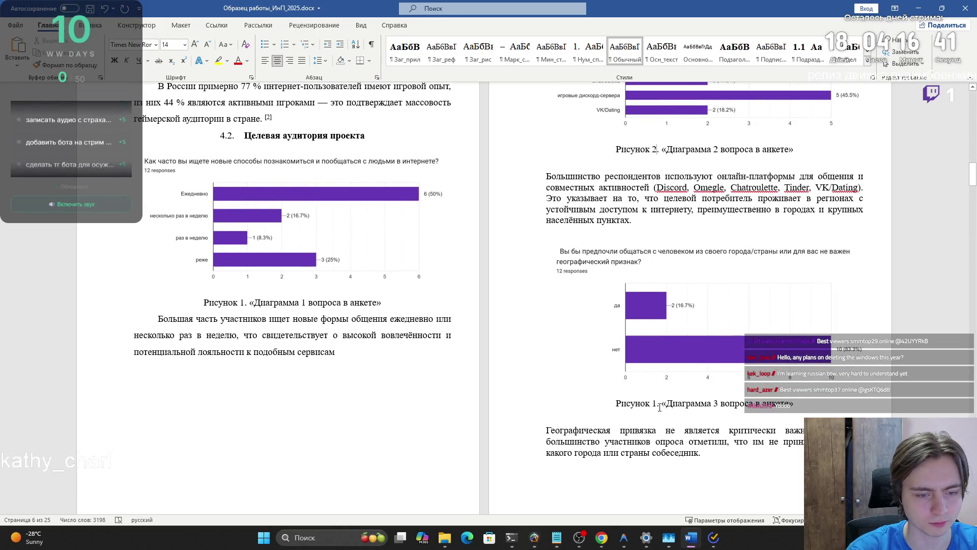
{"action": "scroll", "coordinate": [654, 404], "scroll_direction": "down", "scroll_amount": 10}
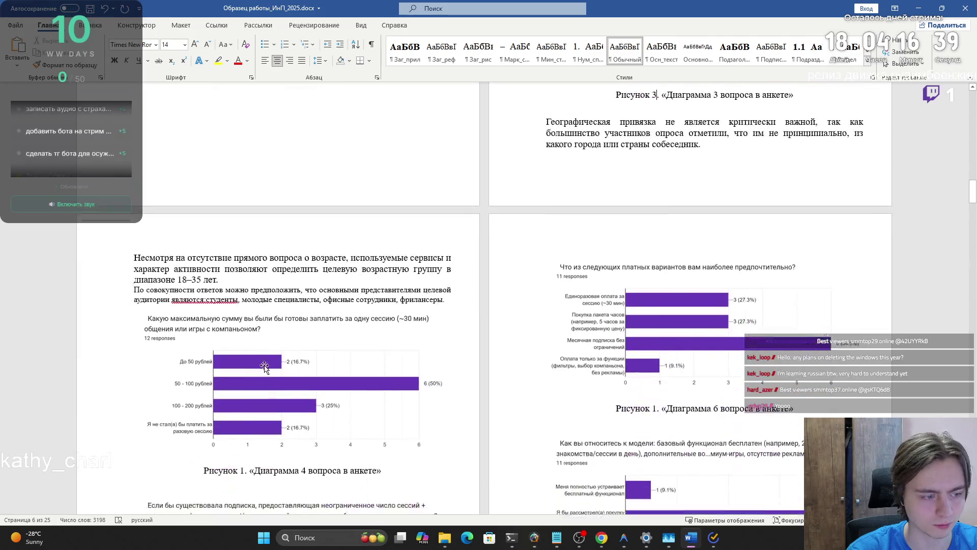
{"action": "double_click", "coordinate": [245, 338]}
{"action": "type", "text": "4"}
{"action": "scroll", "coordinate": [254, 362], "scroll_direction": "down", "scroll_amount": 2}
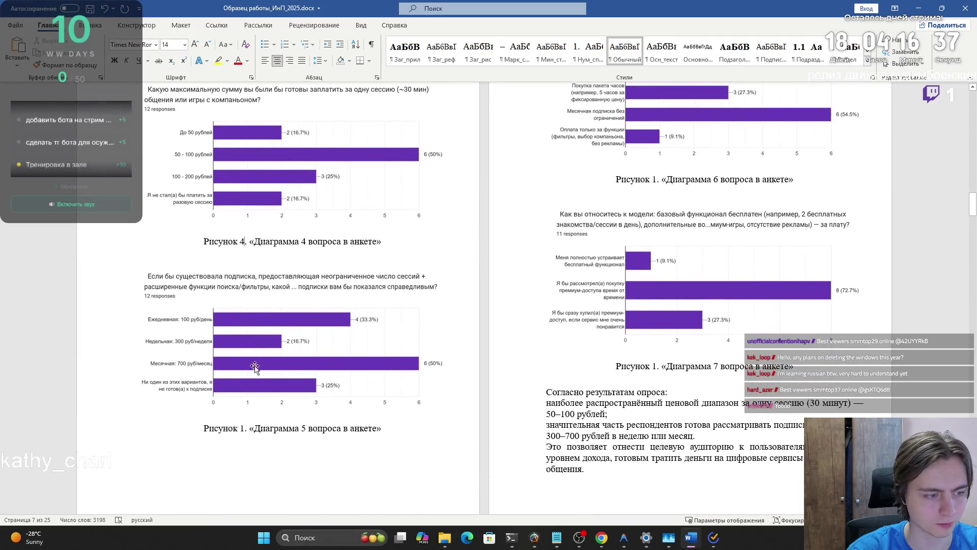
{"action": "double_click", "coordinate": [242, 427]}
{"action": "type", "text": "5"}
- Renumber the next captions as figures 6, 7 and 8
{"action": "double_click", "coordinate": [654, 179]}
{"action": "type", "text": "6"}
{"action": "double_click", "coordinate": [656, 365]}
{"action": "type", "text": "7"}
{"action": "scroll", "coordinate": [265, 353], "scroll_direction": "down", "scroll_amount": 9}
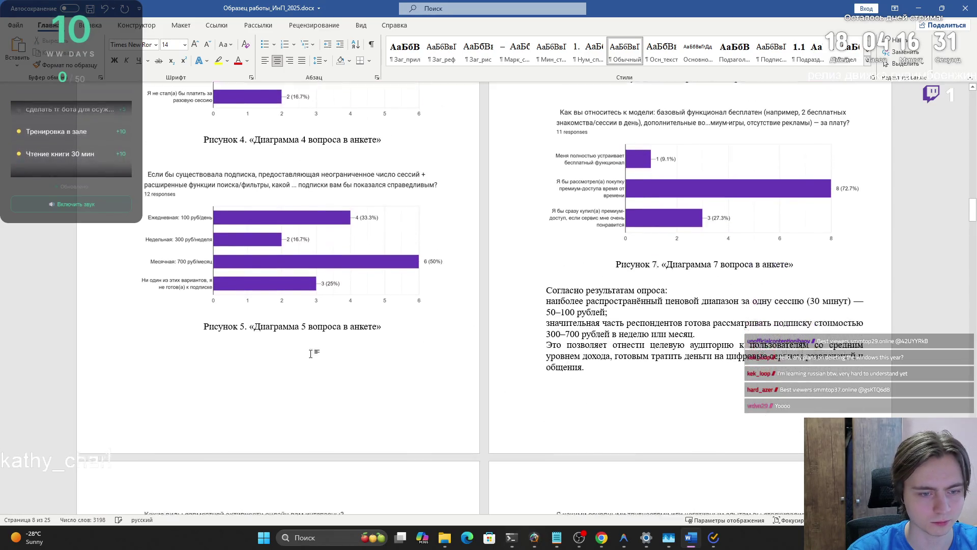
{"action": "type", "text": "8"}
{"action": "key", "text": "ctrl+z"}
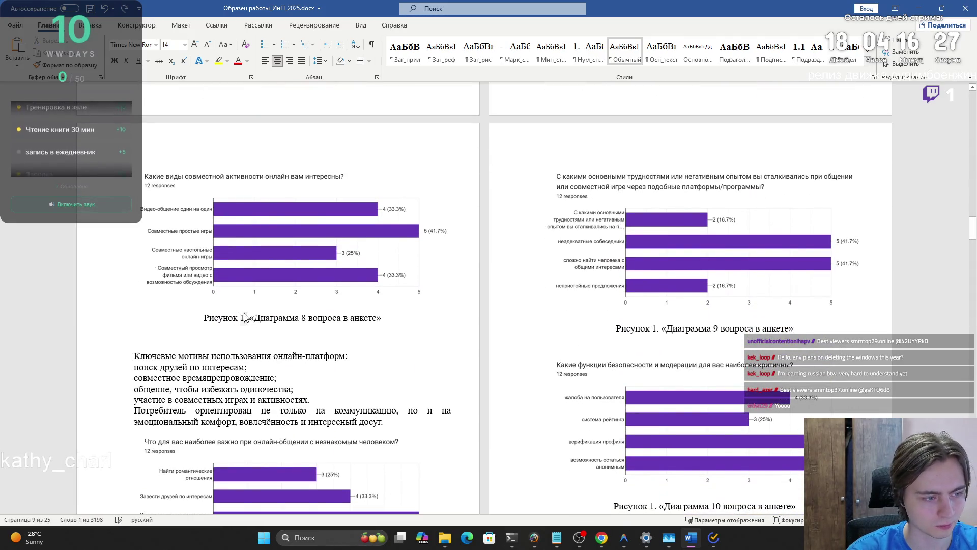
{"action": "type", "text": "8"}
- Set the next caption to Рисунок 9 with Диаграмма 9
{"action": "scroll", "coordinate": [674, 260], "scroll_direction": "down", "scroll_amount": 3}
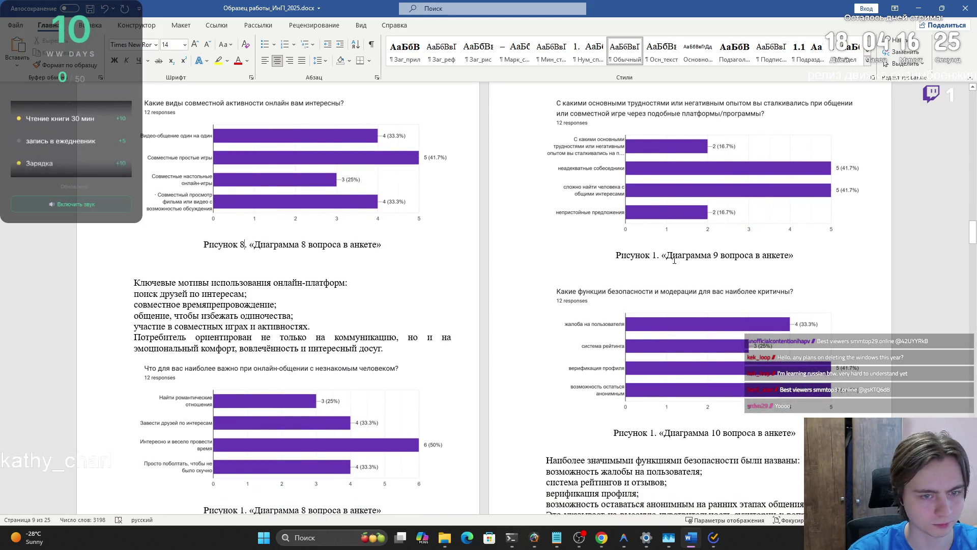
{"action": "scroll", "coordinate": [656, 255], "scroll_direction": "down", "scroll_amount": 4}
{"action": "double_click", "coordinate": [243, 412]}
{"action": "type", "text": "9"}
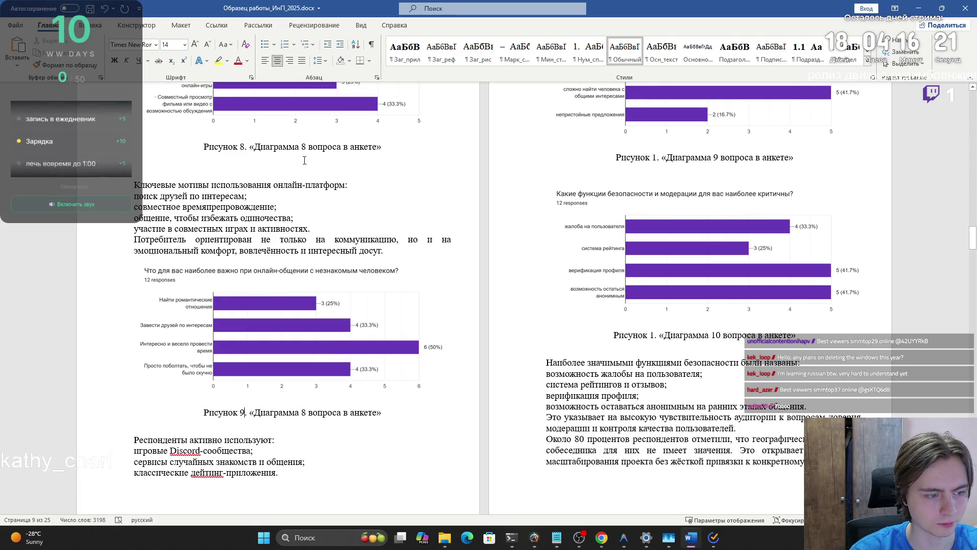
{"action": "scroll", "coordinate": [669, 216], "scroll_direction": "up", "scroll_amount": 20}
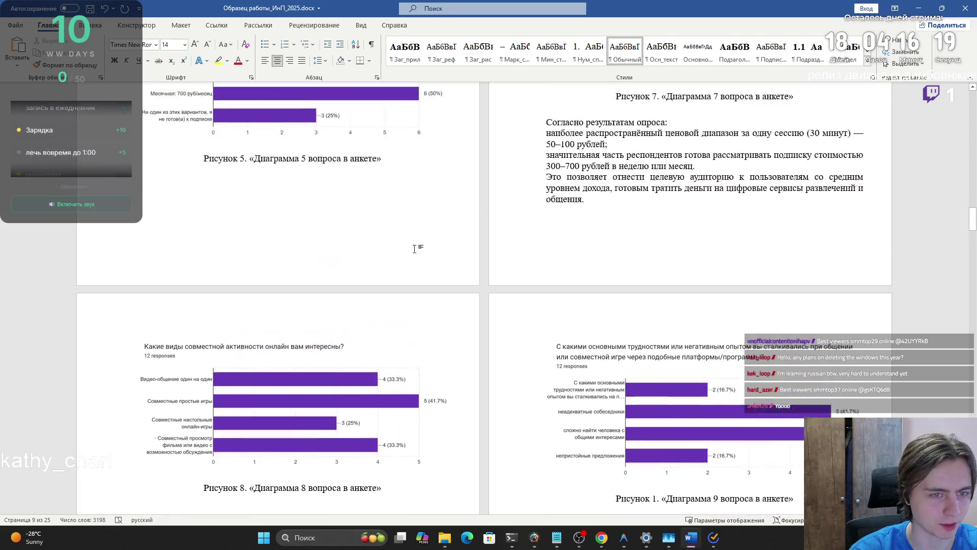
{"action": "scroll", "coordinate": [346, 396], "scroll_direction": "down", "scroll_amount": 20}
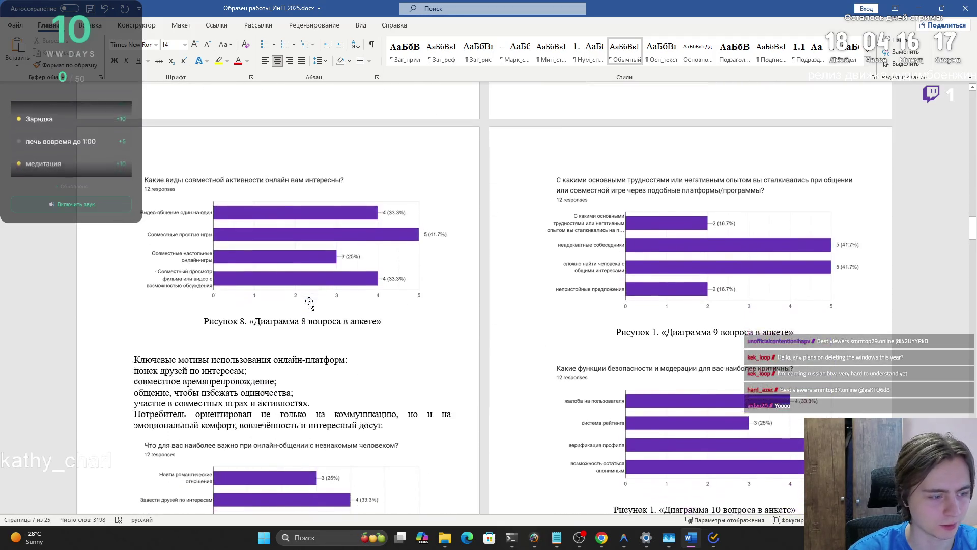
{"action": "left_click_drag", "start_coordinate": [307, 315], "coordinate": [269, 316]}
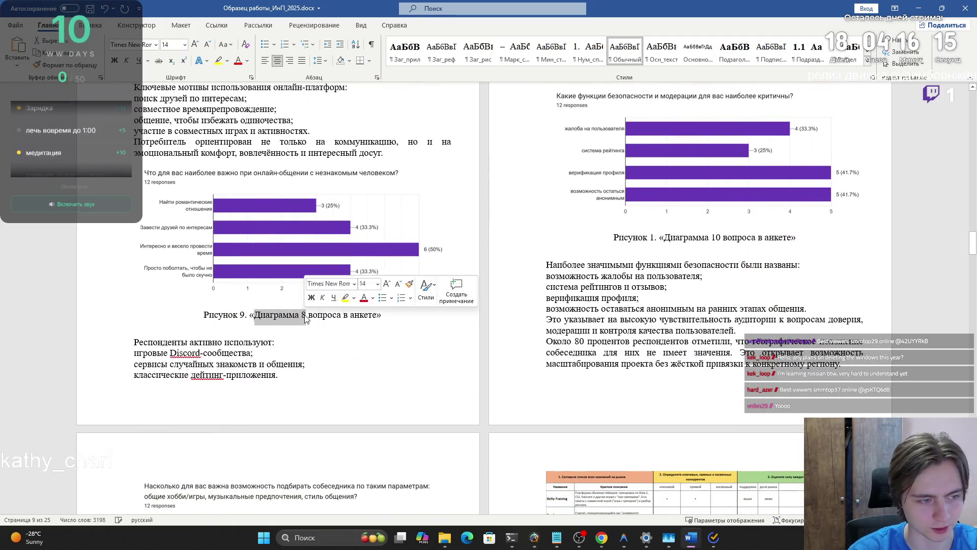
{"action": "double_click", "coordinate": [304, 316]}
{"action": "type", "text": "9"}
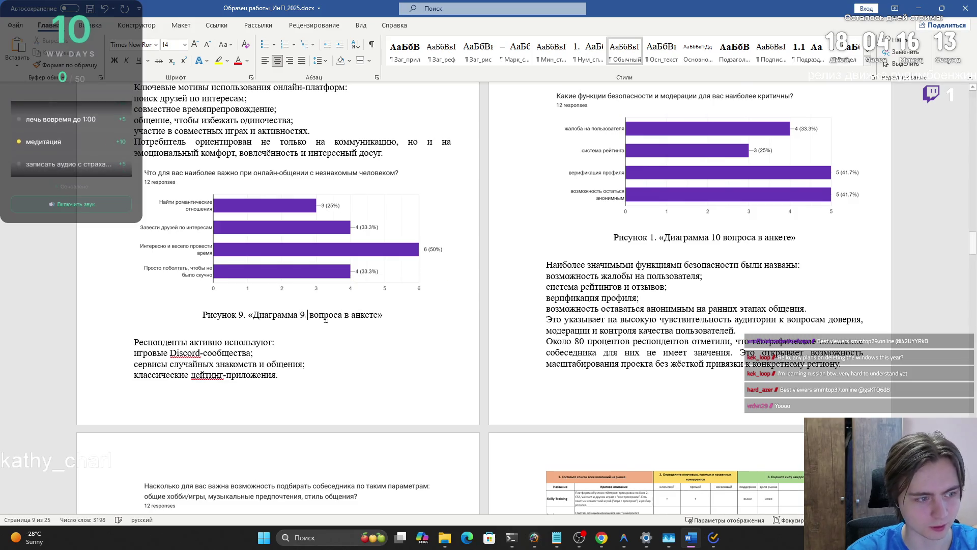
- Update the Figure 10 number field and change its diagram number to 10
{"action": "scroll", "coordinate": [725, 181], "scroll_direction": "up", "scroll_amount": 3}
{"action": "left_click", "coordinate": [654, 182]}
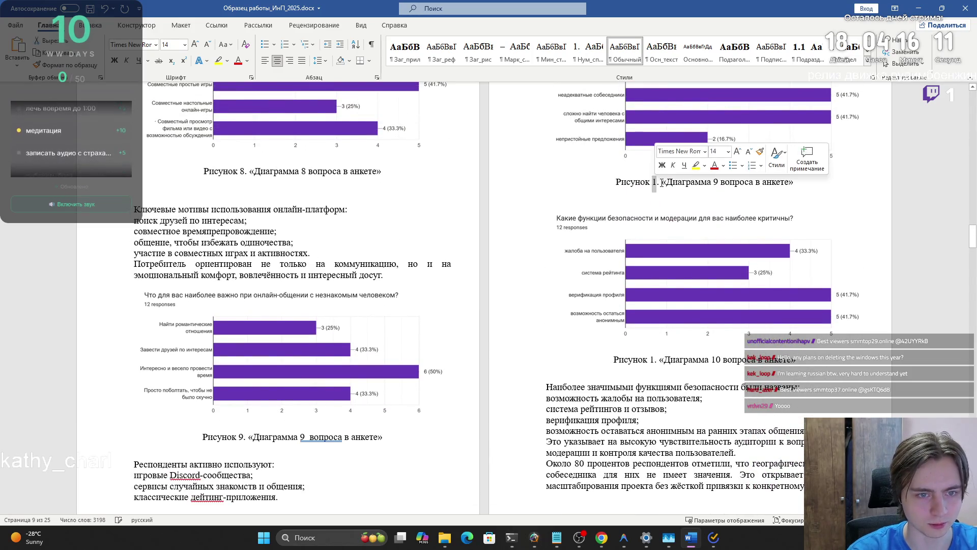
{"action": "key", "text": "F9"}
{"action": "double_click", "coordinate": [718, 182]}
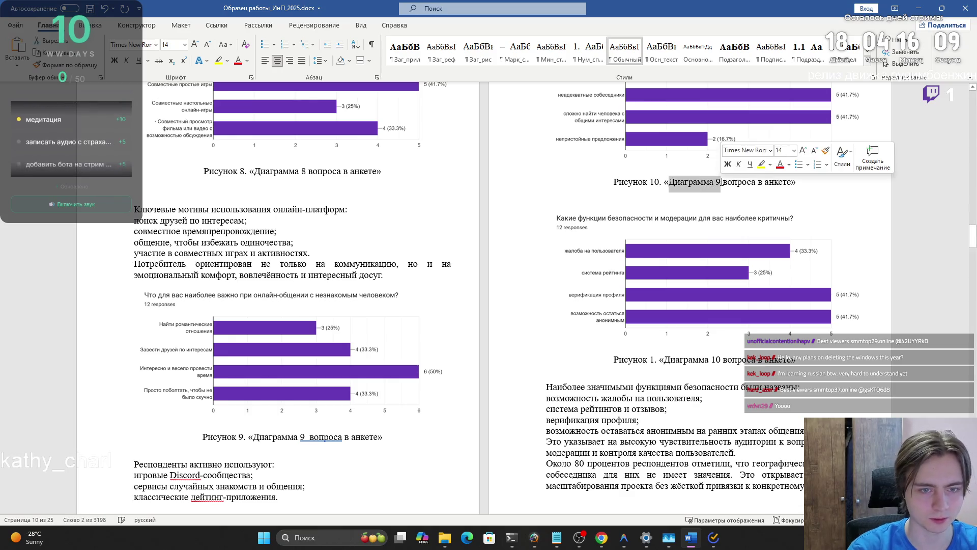
{"action": "type", "text": "10"}
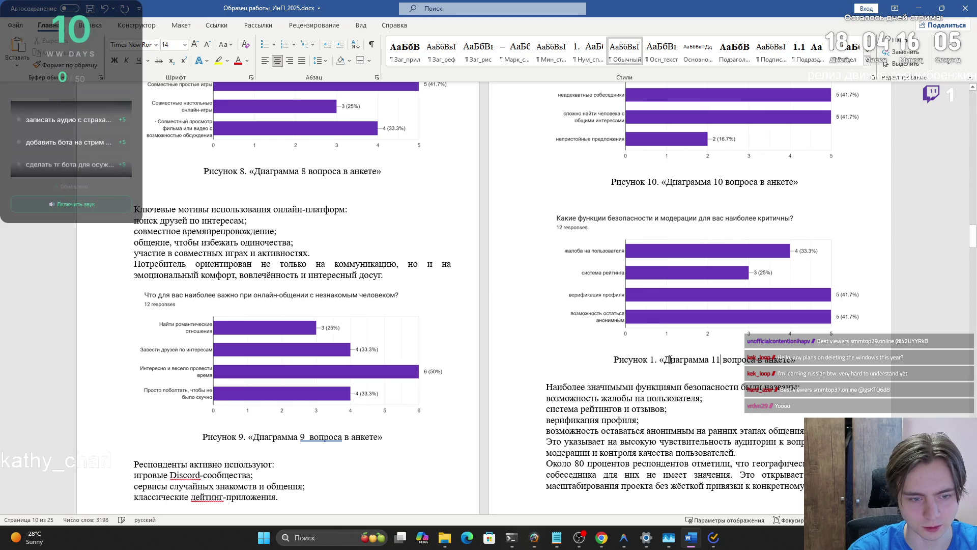
- Make the last captions read Рисунок 12 with Диаграмма 12, and Рисунок 13
{"action": "scroll", "coordinate": [292, 369], "scroll_direction": "down", "scroll_amount": 10}
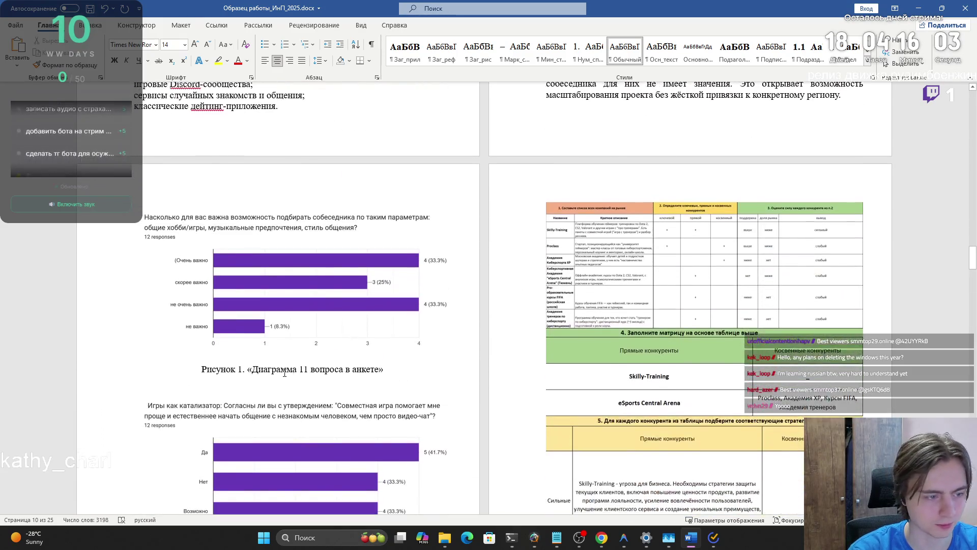
{"action": "double_click", "coordinate": [303, 369]}
{"action": "type", "text": "12"}
{"action": "left_click", "coordinate": [242, 369]}
{"action": "type", "text": "2"}
{"action": "scroll", "coordinate": [260, 388], "scroll_direction": "down", "scroll_amount": 3}
{"action": "scroll", "coordinate": [260, 387], "scroll_direction": "down", "scroll_amount": 2}
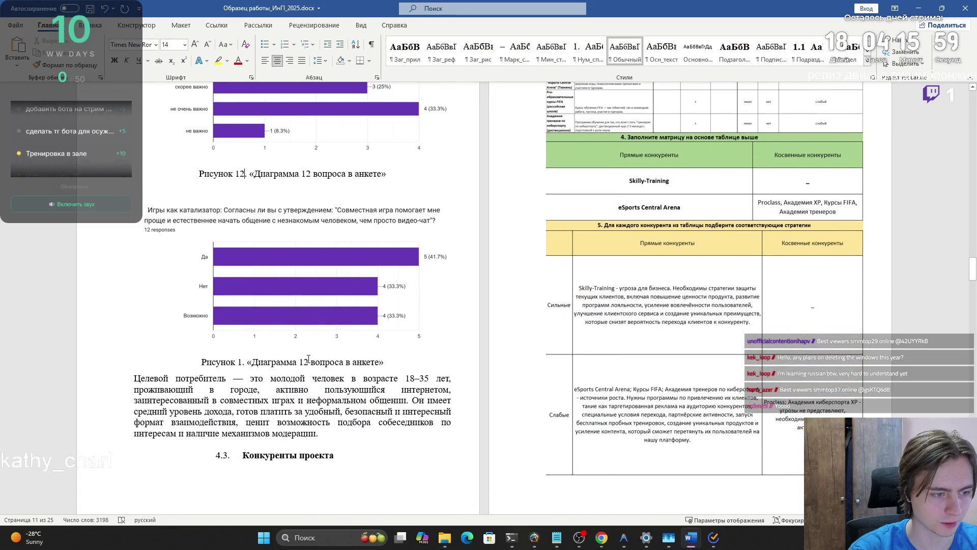
{"action": "left_click", "coordinate": [243, 362]}
{"action": "type", "text": "3"}
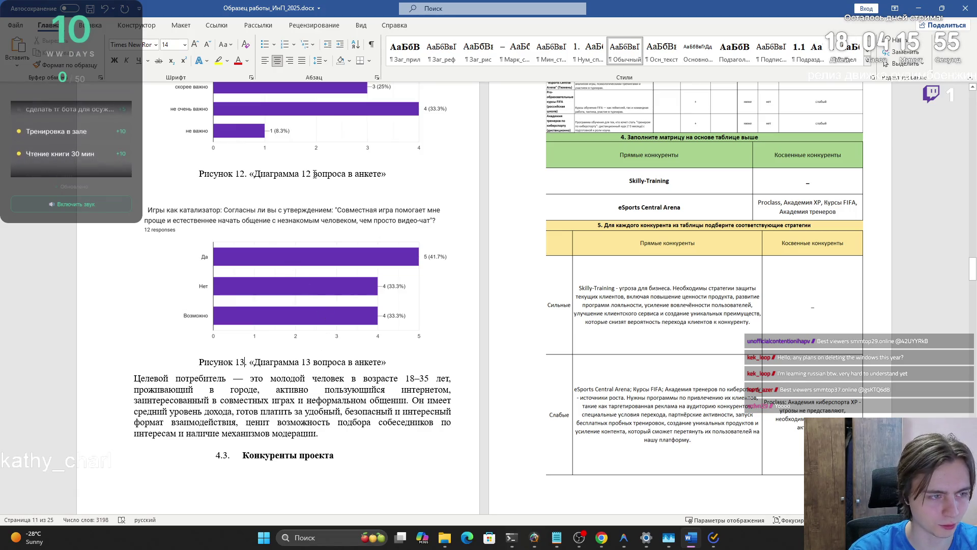
{"action": "scroll", "coordinate": [315, 174], "scroll_direction": "up", "scroll_amount": 7}
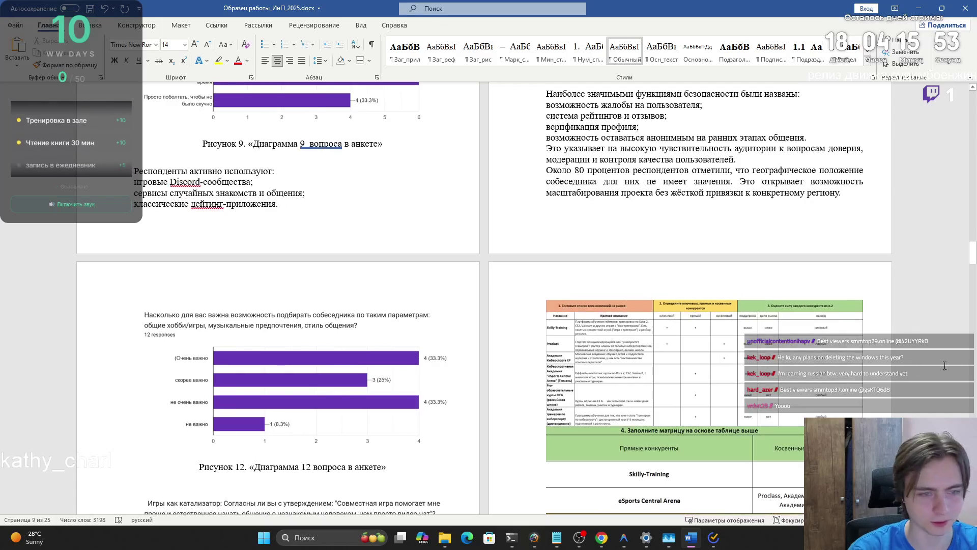
{"action": "mouse_move", "coordinate": [970, 254]}
{"action": "left_mouse_down"}
{"action": "mouse_move", "coordinate": [963, 102]}
{"action": "mouse_move", "coordinate": [942, 277]}
{"action": "left_mouse_up"}
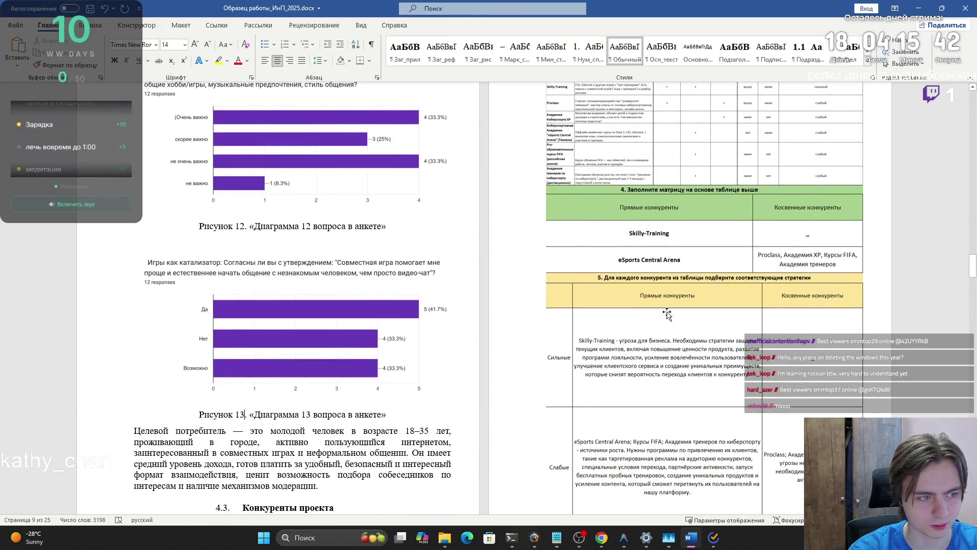
- Delete the empty paragraph after the Figure 12 caption so the Figure 13 chart follows directly
{"action": "left_click", "coordinate": [231, 237]}
{"action": "scroll", "coordinate": [291, 305], "scroll_direction": "down", "scroll_amount": 3}
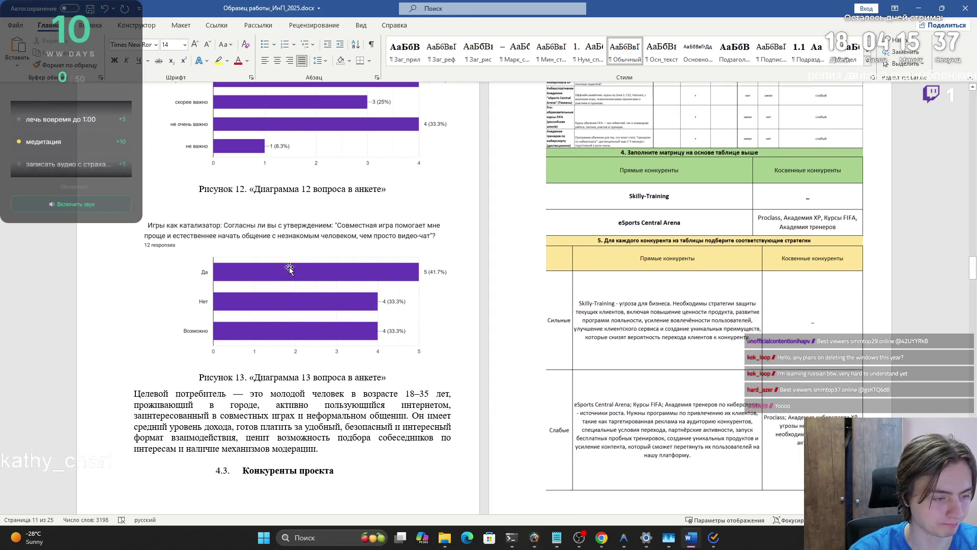
{"action": "left_click", "coordinate": [258, 368]}
{"action": "left_click", "coordinate": [284, 182]}
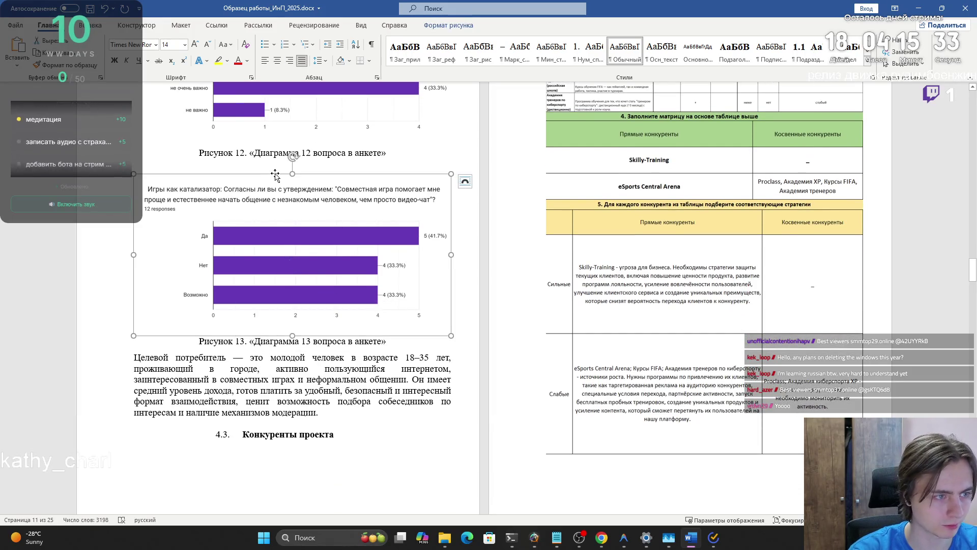
{"action": "key", "text": "Left"}
{"action": "key", "text": "Delete"}
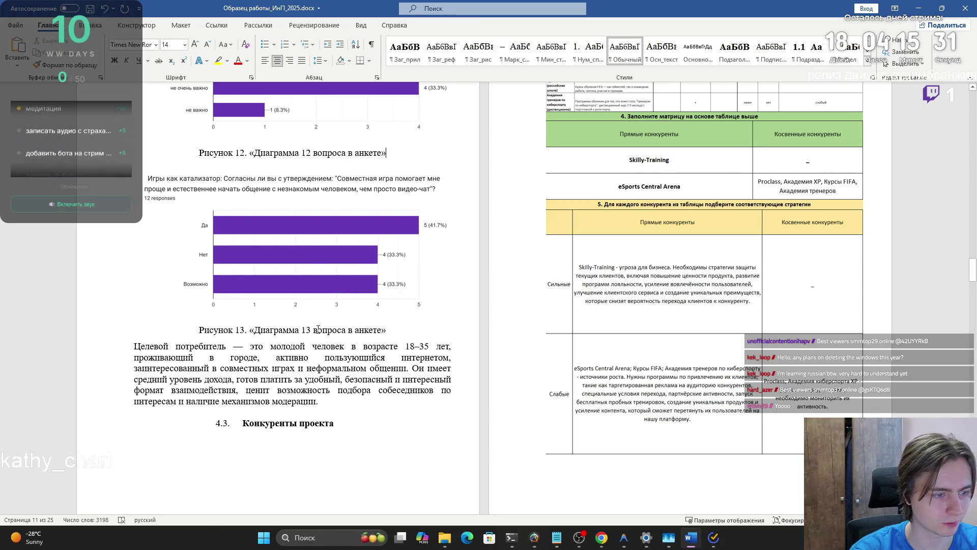
{"action": "scroll", "coordinate": [341, 402], "scroll_direction": "up", "scroll_amount": 15}
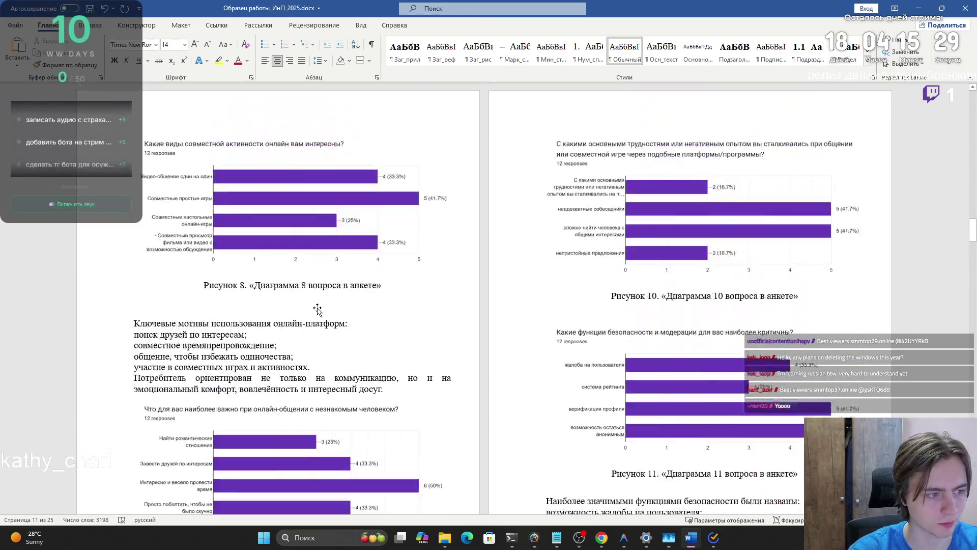
- Give the 'Большинство респондентов…' paragraph a 1,25 cm first-line indent and 1.5 line spacing
{"action": "scroll", "coordinate": [313, 309], "scroll_direction": "up", "scroll_amount": 10}
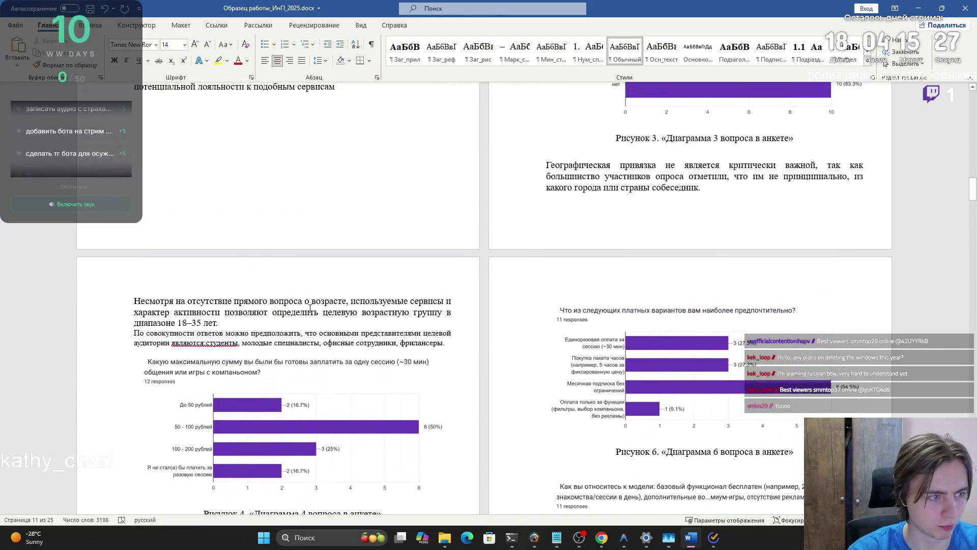
{"action": "scroll", "coordinate": [307, 308], "scroll_direction": "up", "scroll_amount": 5}
{"action": "scroll", "coordinate": [289, 315], "scroll_direction": "down", "scroll_amount": 3}
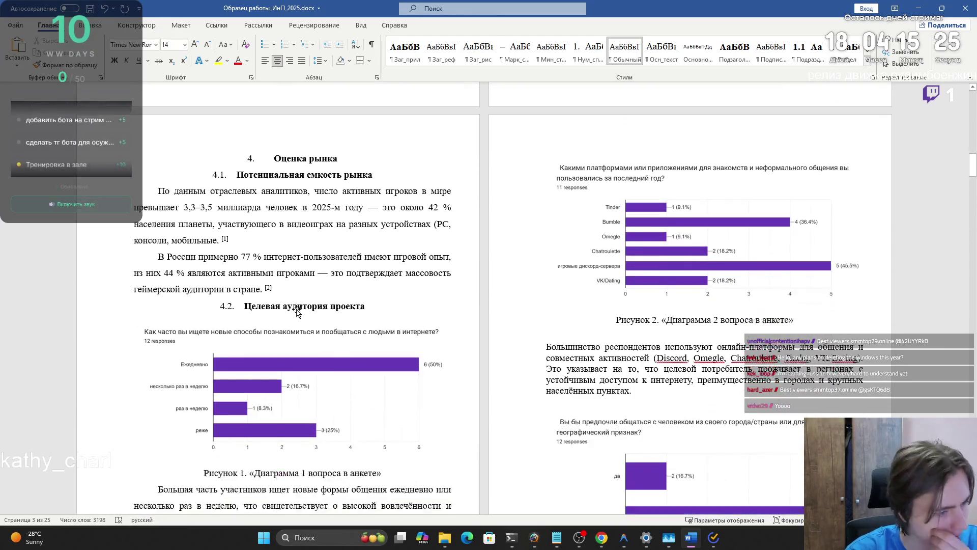
{"action": "scroll", "coordinate": [288, 315], "scroll_direction": "down", "scroll_amount": 3}
{"action": "scroll", "coordinate": [360, 296], "scroll_direction": "up", "scroll_amount": 5}
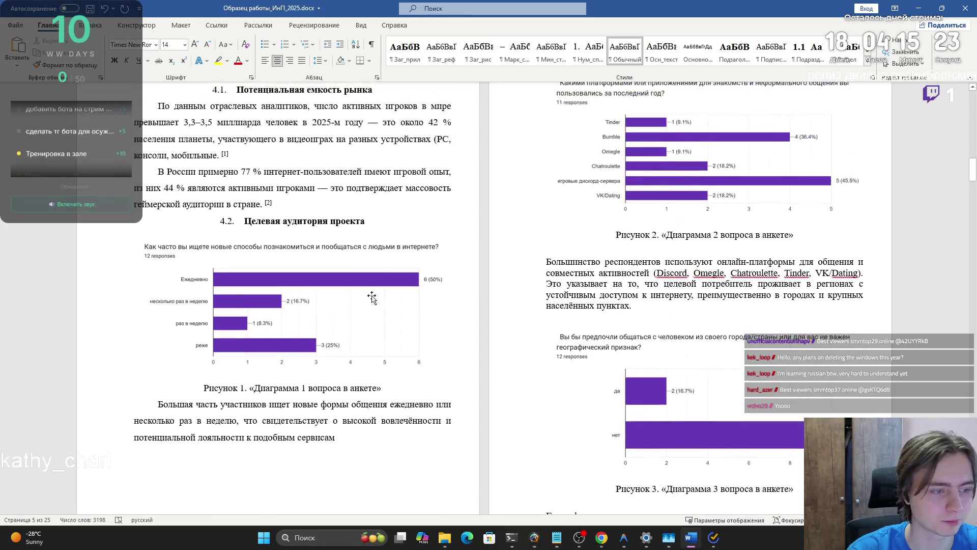
{"action": "mouse_move", "coordinate": [635, 323]}
{"action": "left_mouse_down"}
{"action": "mouse_move", "coordinate": [554, 252]}
{"action": "mouse_move", "coordinate": [546, 278]}
{"action": "left_mouse_up"}
{"action": "left_click", "coordinate": [377, 78]}
{"action": "left_click", "coordinate": [529, 282]}
{"action": "left_click", "coordinate": [509, 297]}
{"action": "left_click", "coordinate": [529, 226]}
{"action": "left_click", "coordinate": [509, 242]}
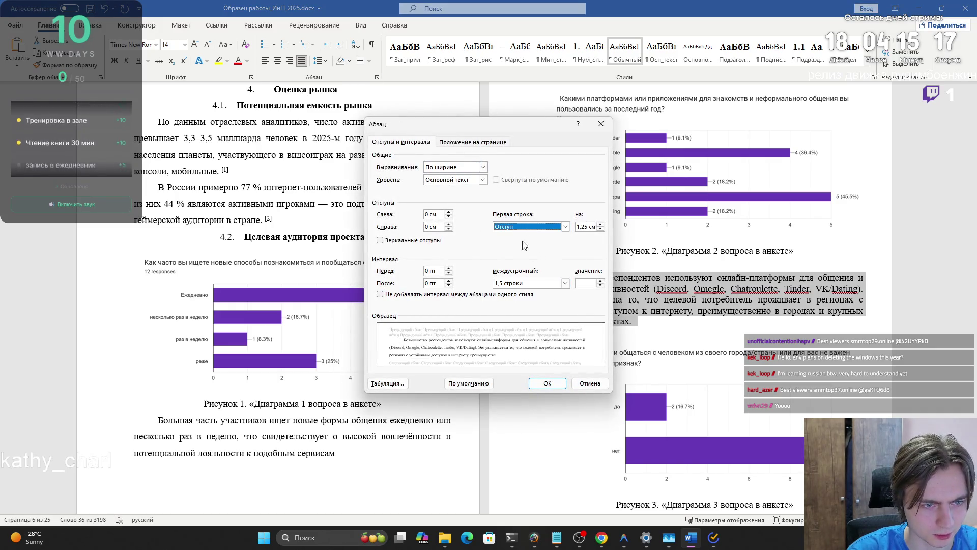
{"action": "left_click", "coordinate": [547, 383]}
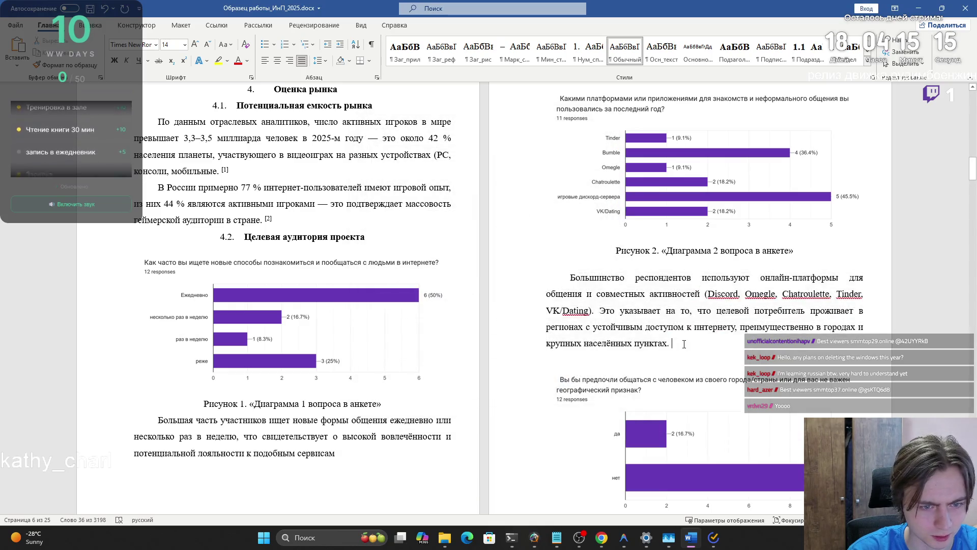
- Remove the blank line under the Figure 3 caption, then select that caption
{"action": "left_click", "coordinate": [581, 287]}
{"action": "scroll", "coordinate": [653, 338], "scroll_direction": "down", "scroll_amount": 5}
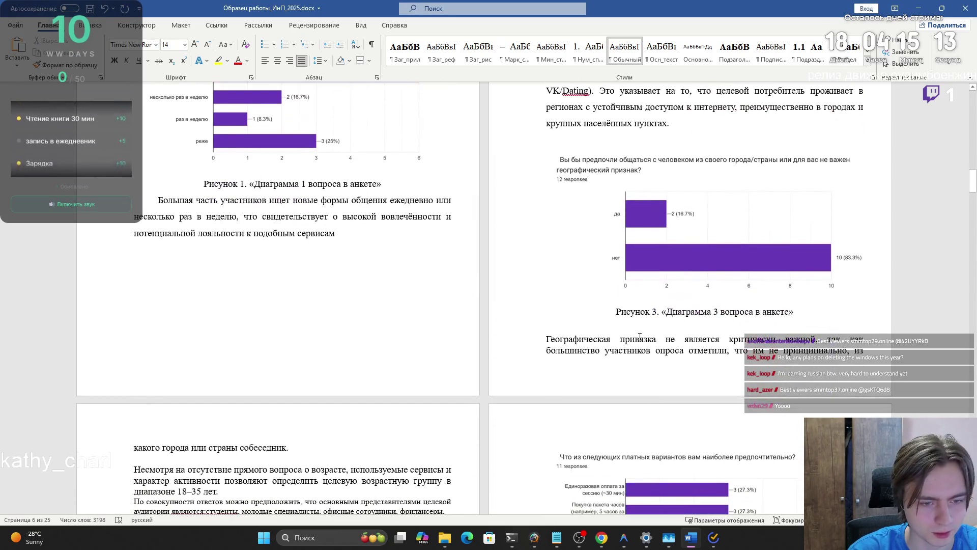
{"action": "scroll", "coordinate": [549, 341], "scroll_direction": "down", "scroll_amount": 3}
{"action": "left_click", "coordinate": [746, 190]}
{"action": "key", "text": "BackSpace"}
{"action": "mouse_move", "coordinate": [795, 189]}
{"action": "left_mouse_down"}
{"action": "mouse_move", "coordinate": [611, 179]}
{"action": "mouse_move", "coordinate": [615, 189]}
{"action": "left_mouse_up"}
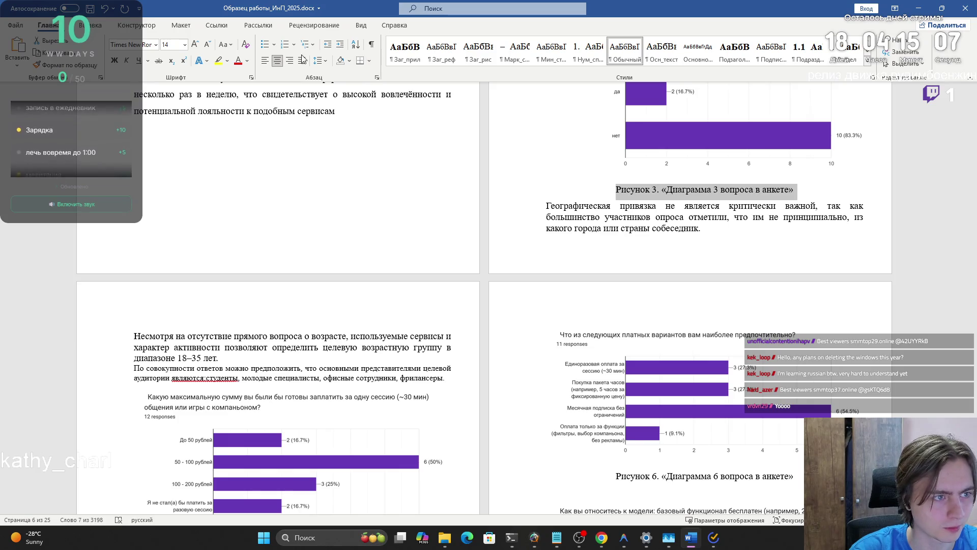
- Give the text from 'Географическая' through 'фрилансеры' a 1,25 cm first-line indent and 1.5 spacing
{"action": "left_click", "coordinate": [375, 78]}
{"action": "left_click", "coordinate": [547, 384]}
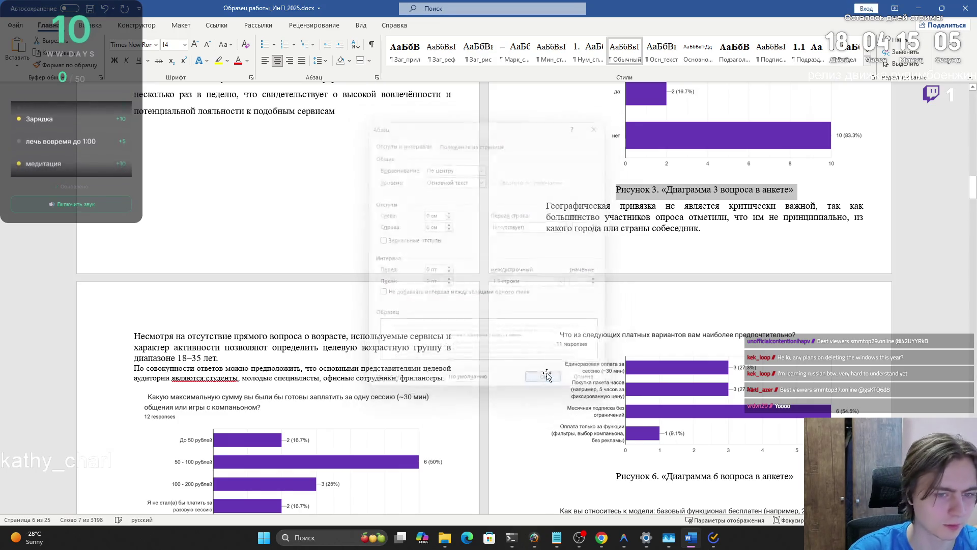
{"action": "left_click_drag", "start_coordinate": [547, 209], "coordinate": [444, 381]}
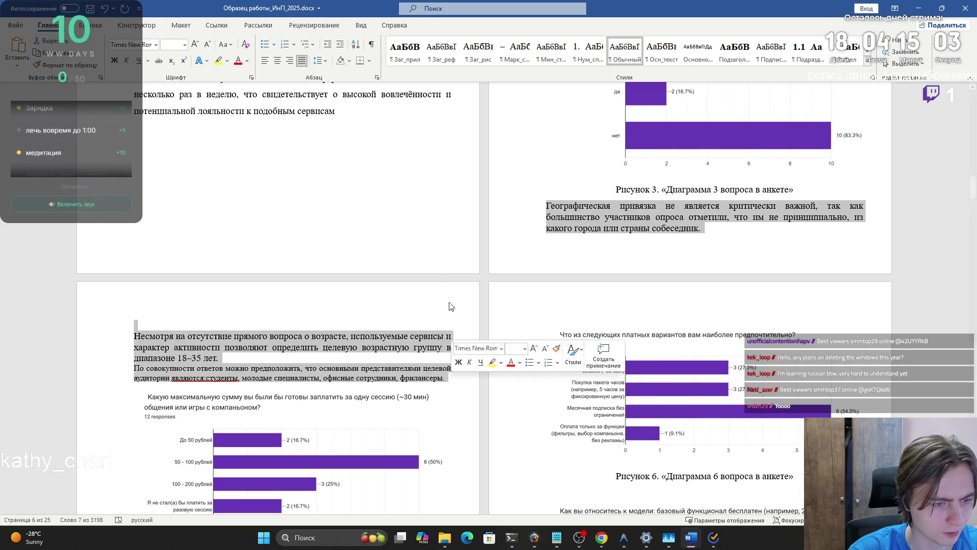
{"action": "left_click", "coordinate": [375, 78]}
{"action": "left_click", "coordinate": [565, 283]}
{"action": "left_click", "coordinate": [521, 297]}
{"action": "left_click", "coordinate": [565, 226]}
{"action": "left_click", "coordinate": [524, 242]}
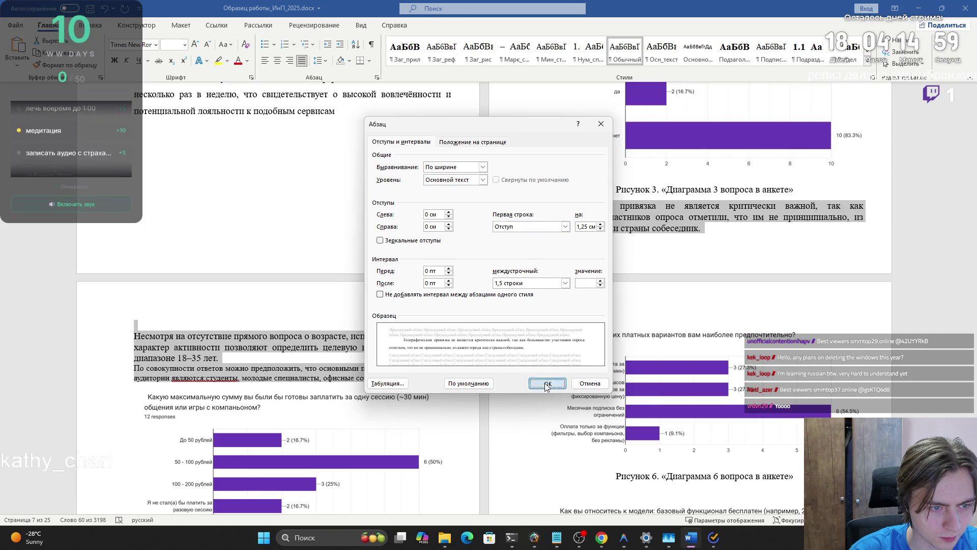
{"action": "left_click", "coordinate": [547, 384]}
- Set the selected paragraphs to font size 14
{"action": "left_click", "coordinate": [156, 45]}
{"action": "left_click", "coordinate": [172, 44]}
{"action": "left_click", "coordinate": [184, 45]}
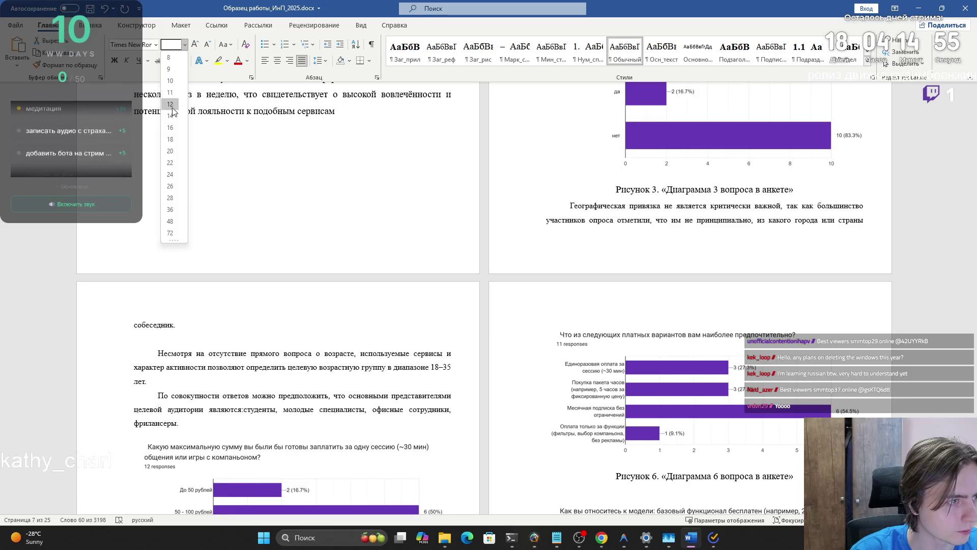
{"action": "left_click", "coordinate": [170, 116]}
- Delete the empty lines after 'собеседник' and below the Figure 4 caption
{"action": "left_click", "coordinate": [248, 351]}
{"action": "key", "text": "BackSpace"}
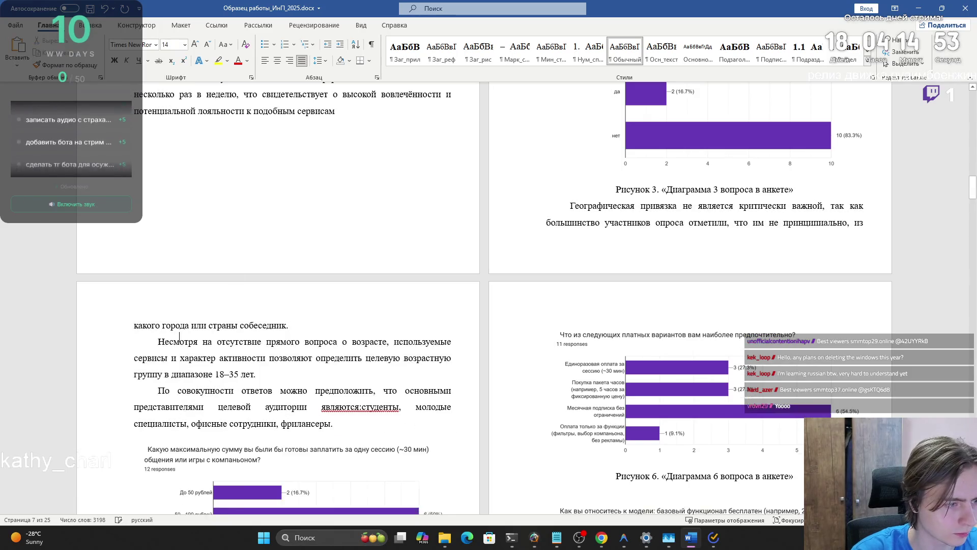
{"action": "scroll", "coordinate": [254, 348], "scroll_direction": "down", "scroll_amount": 3}
{"action": "left_click", "coordinate": [254, 349]}
{"action": "scroll", "coordinate": [254, 349], "scroll_direction": "down", "scroll_amount": 3}
{"action": "left_click", "coordinate": [205, 320]}
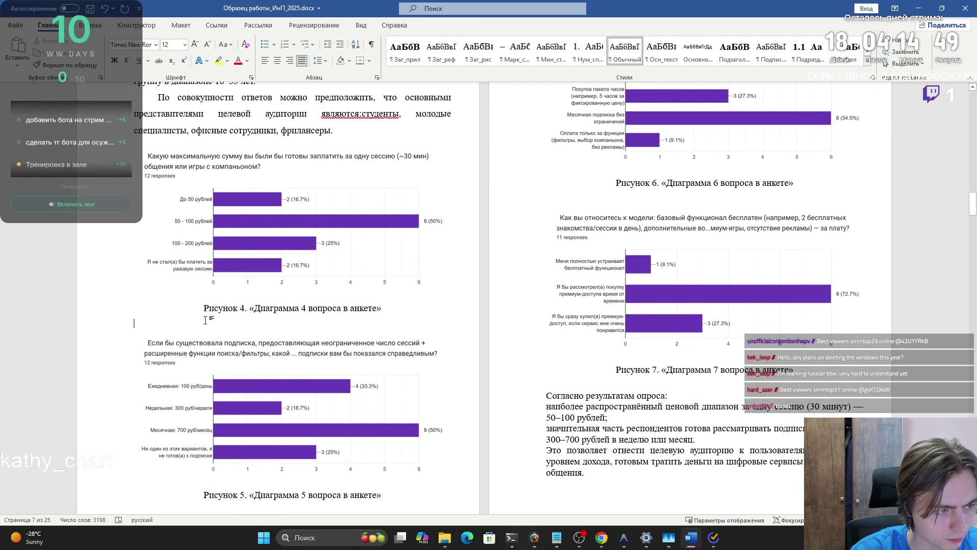
{"action": "key", "text": "BackSpace"}
- Select the Figure 4 caption, then place the caret below the Figure 6 caption
{"action": "left_click", "coordinate": [353, 326]}
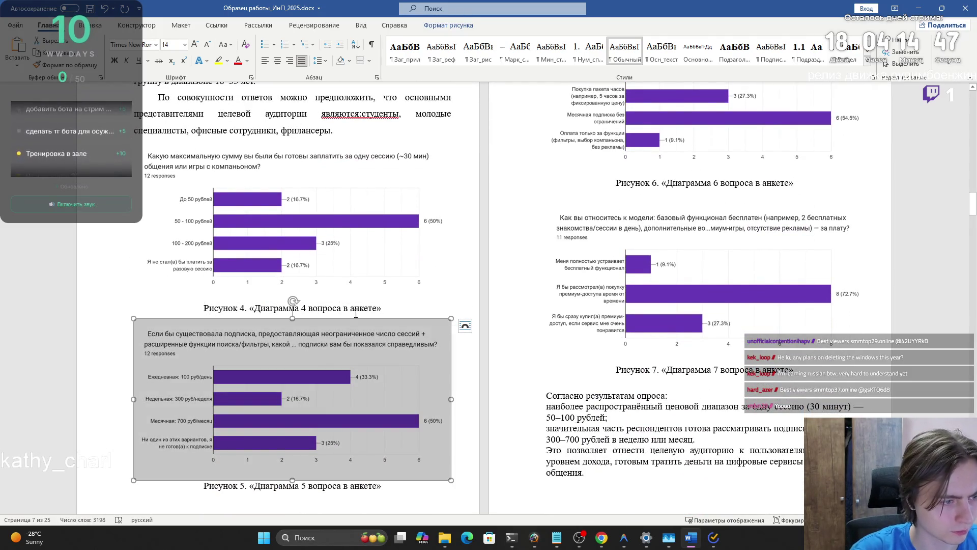
{"action": "triple_click", "coordinate": [353, 312]}
{"action": "scroll", "coordinate": [213, 306], "scroll_direction": "down", "scroll_amount": 3}
{"action": "scroll", "coordinate": [214, 307], "scroll_direction": "up", "scroll_amount": 4}
{"action": "left_click", "coordinate": [622, 246]}
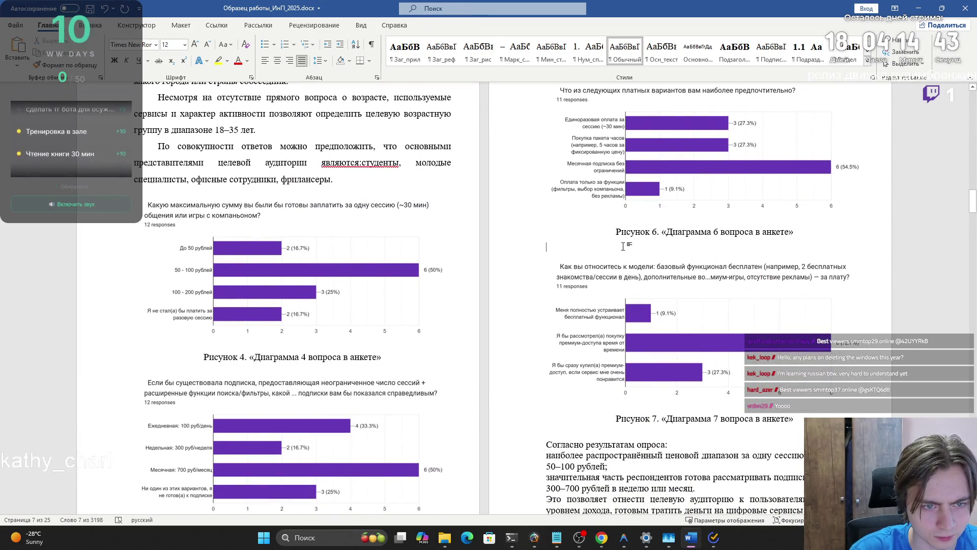
- Remove the empty line below the Figure 6 caption and check the caption's paragraph settings
{"action": "key", "text": "BackSpace"}
{"action": "key", "text": "BackSpace"}
{"action": "type", "text": "»"}
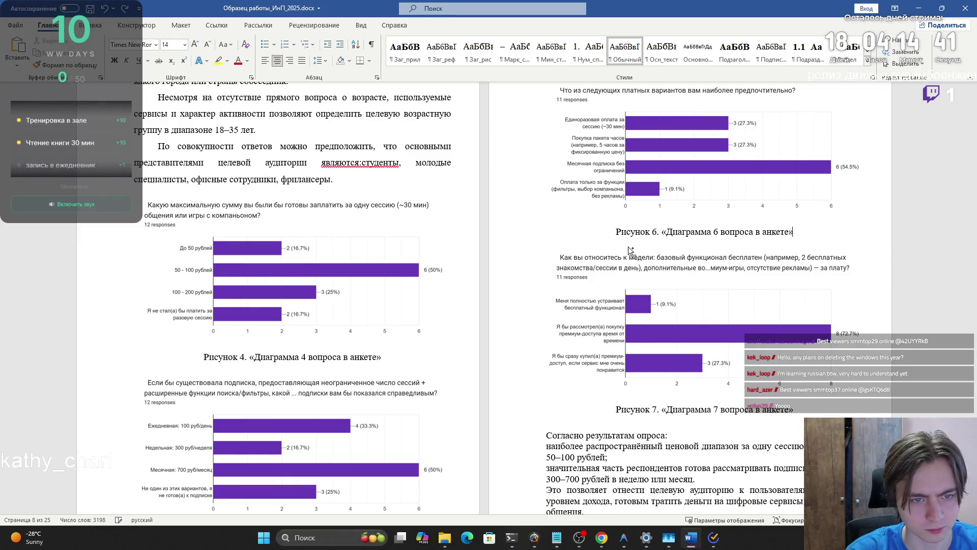
{"action": "scroll", "coordinate": [600, 204], "scroll_direction": "down", "scroll_amount": 2}
{"action": "triple_click", "coordinate": [600, 128]}
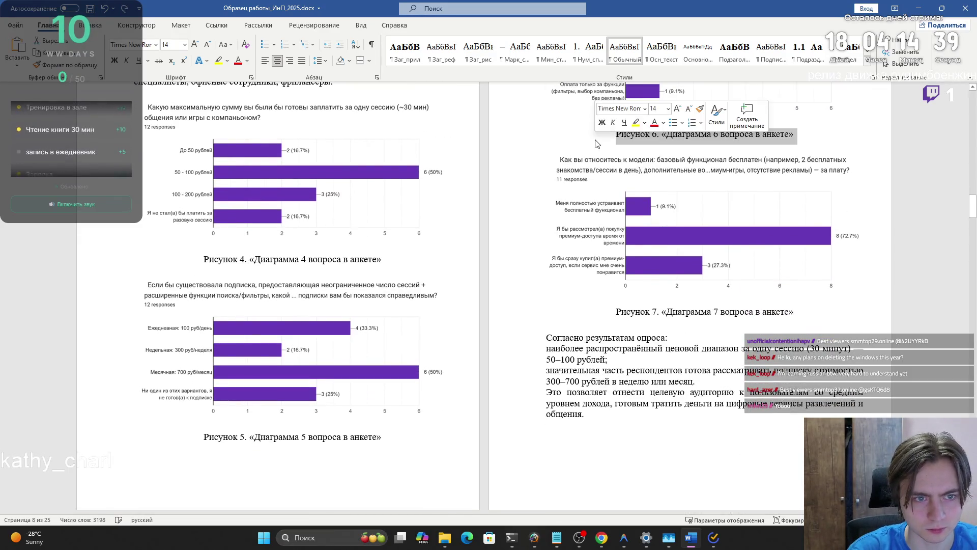
{"action": "left_click", "coordinate": [378, 77]}
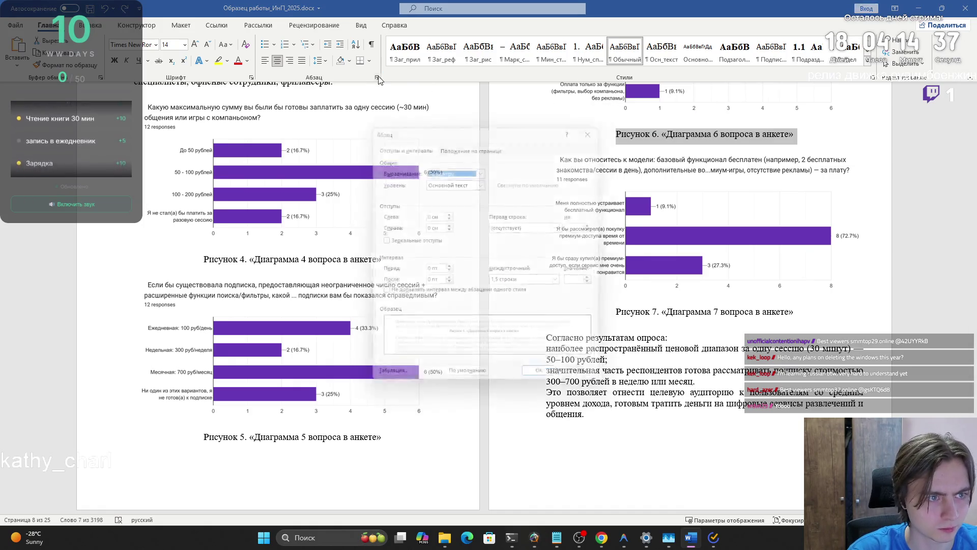
{"action": "left_click", "coordinate": [541, 384]}
- Delete the blank line above the conclusions, justify them, and keep the Рисунок 7 caption centred
{"action": "left_click", "coordinate": [600, 337]}
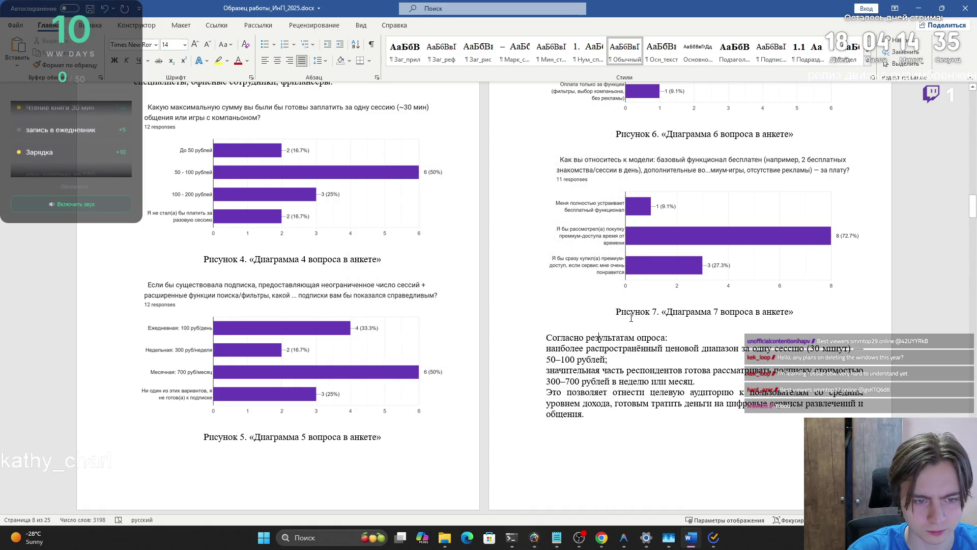
{"action": "key", "text": "BackSpace"}
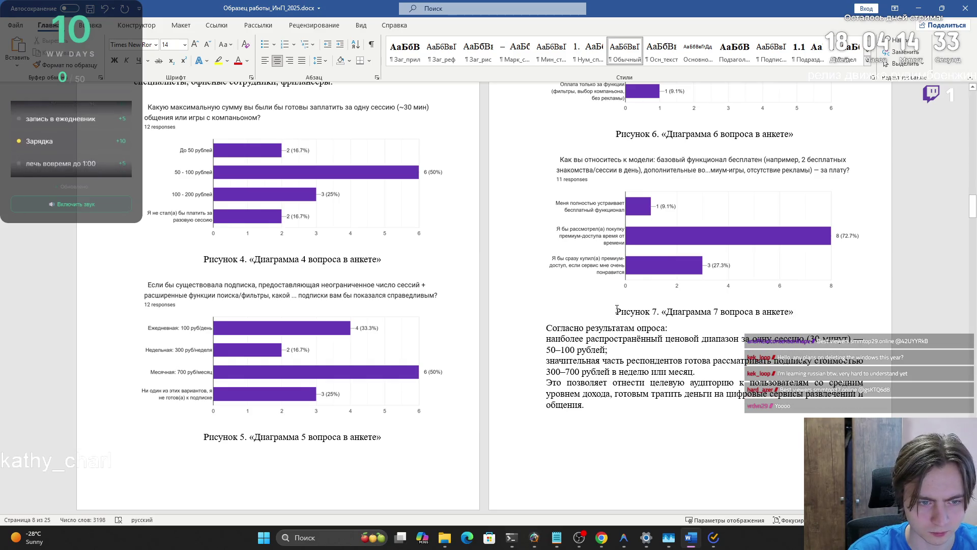
{"action": "left_click_drag", "start_coordinate": [618, 320], "coordinate": [591, 406]}
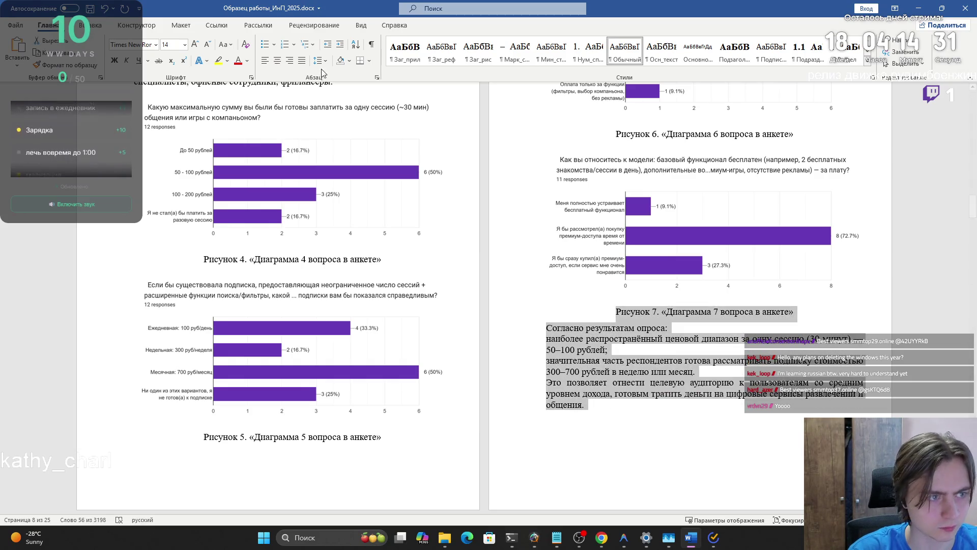
{"action": "left_click", "coordinate": [302, 60]}
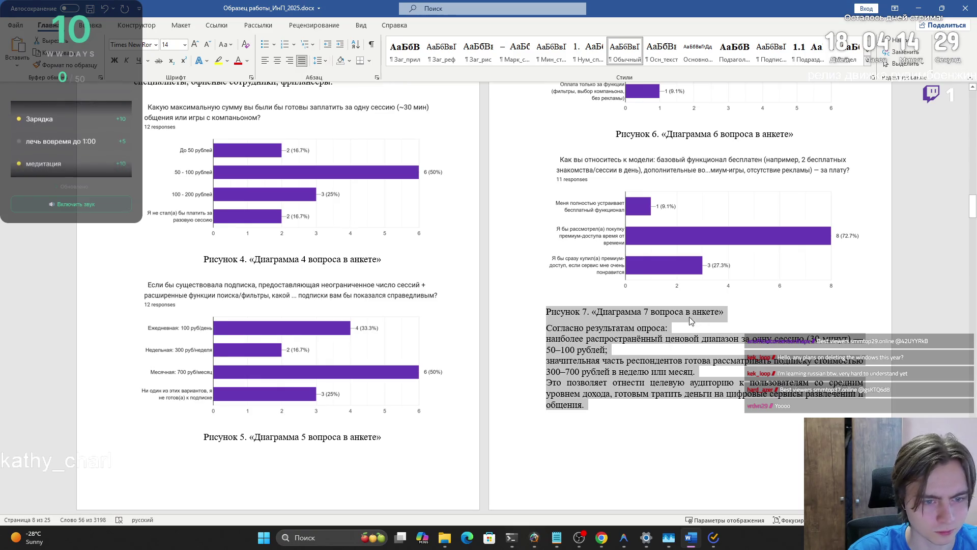
{"action": "left_click", "coordinate": [679, 311]}
{"action": "triple_click", "coordinate": [641, 308]}
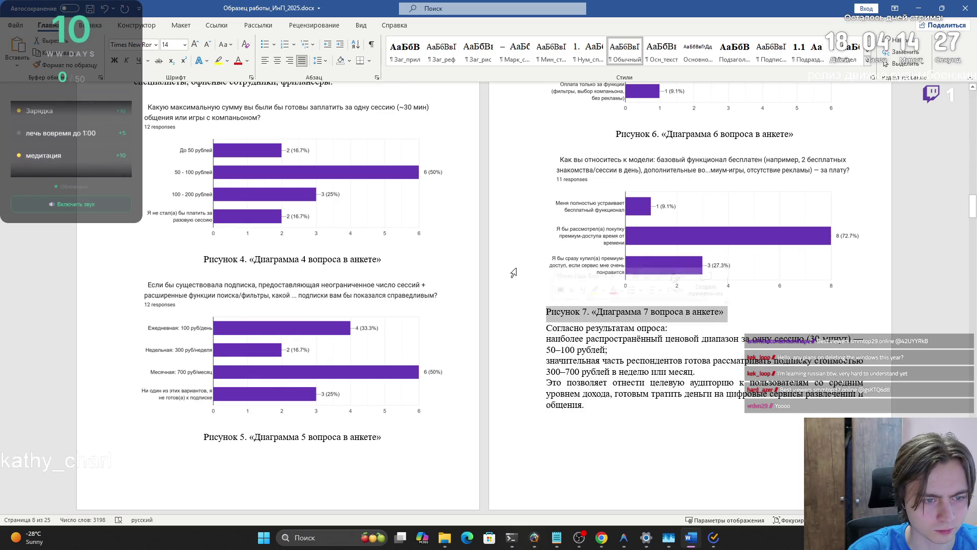
{"action": "left_click", "coordinate": [277, 61]}
- Reselect the Рисунок 7 caption together with the conclusion paragraphs
{"action": "mouse_move", "coordinate": [589, 405]}
{"action": "left_mouse_down"}
{"action": "mouse_move", "coordinate": [611, 367]}
{"action": "mouse_move", "coordinate": [546, 327]}
{"action": "left_mouse_up"}
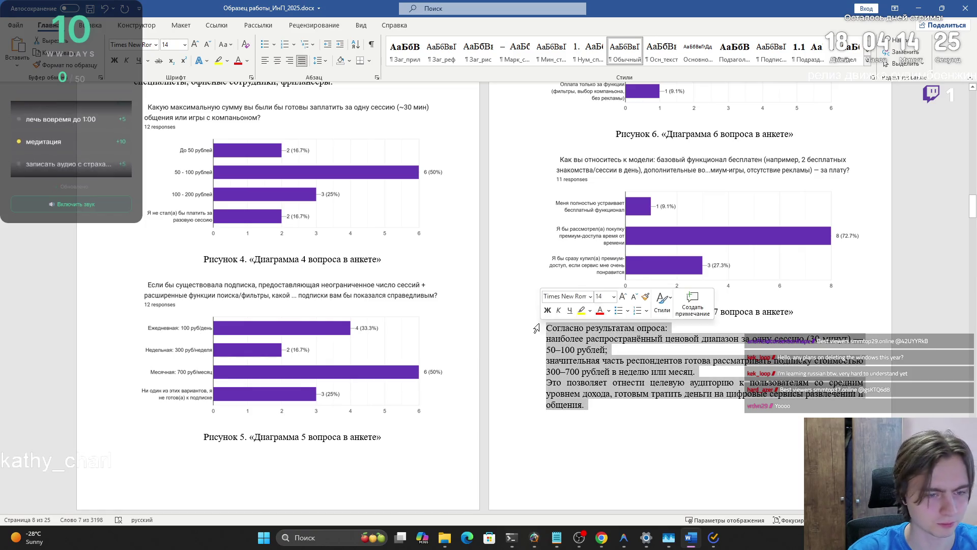
{"action": "left_click", "coordinate": [616, 311], "text": "shift"}
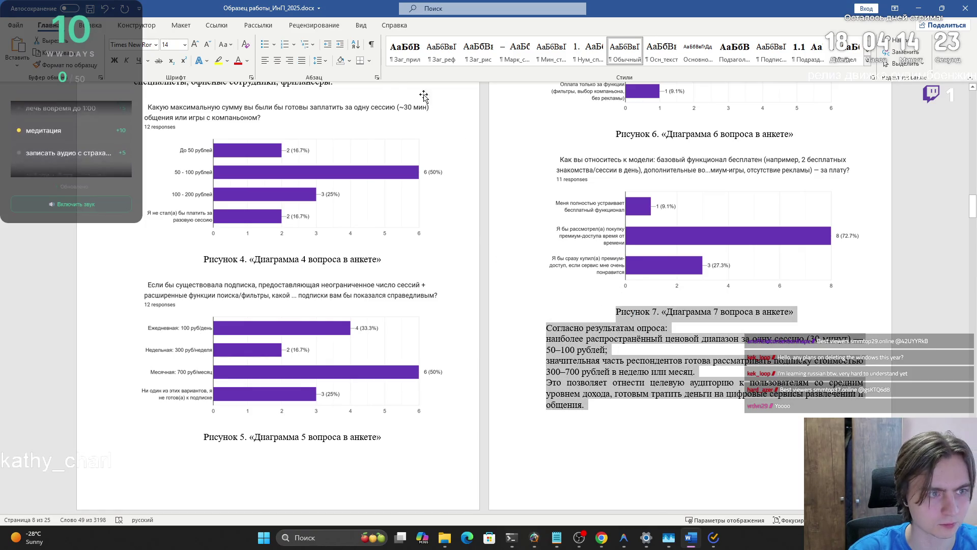
{"action": "scroll", "coordinate": [657, 404], "scroll_direction": "up", "scroll_amount": 1}
{"action": "left_click", "coordinate": [656, 405]}
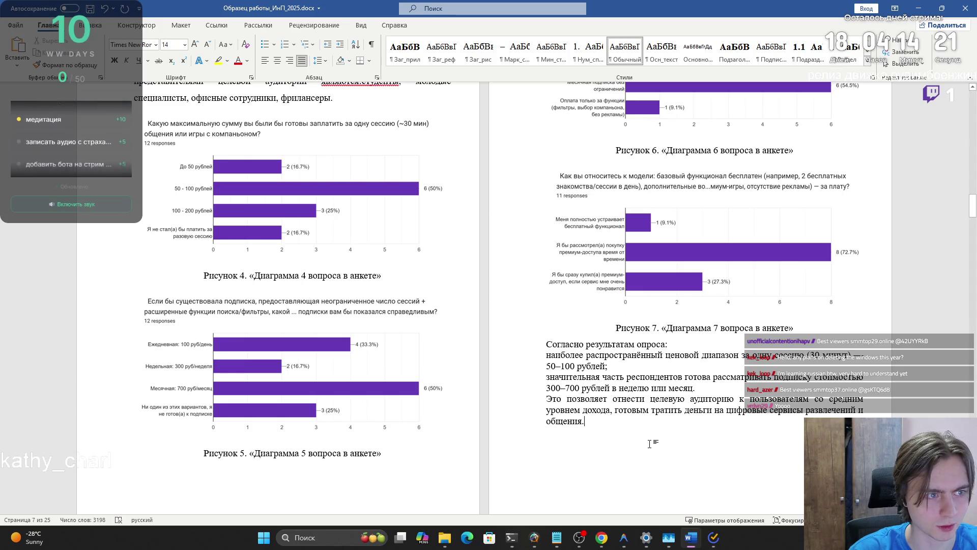
- Apply 1.5 line spacing to the Рисунок 7 caption and conclusion paragraphs
{"action": "left_click_drag", "start_coordinate": [619, 426], "coordinate": [615, 327]}
{"action": "left_click", "coordinate": [377, 77]}
{"action": "left_click", "coordinate": [511, 284]}
{"action": "left_click", "coordinate": [509, 299]}
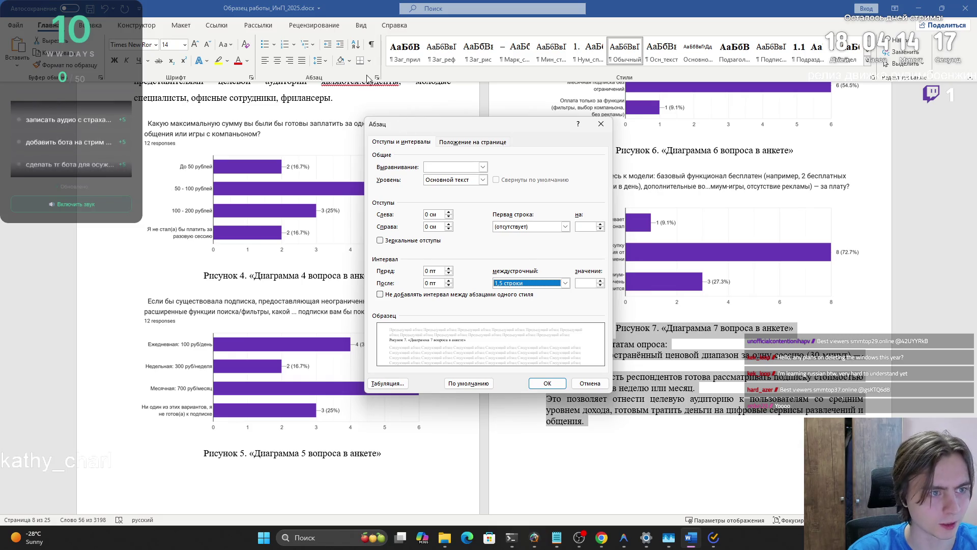
{"action": "left_click", "coordinate": [555, 383]}
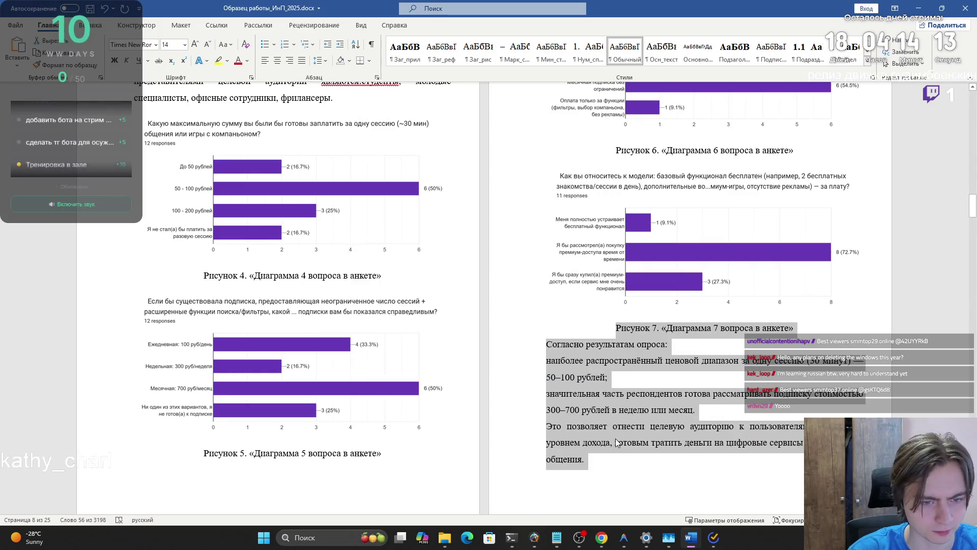
- Give the conclusion paragraphs, excluding the caption, first-line indents
{"action": "left_click_drag", "start_coordinate": [611, 476], "coordinate": [524, 314]}
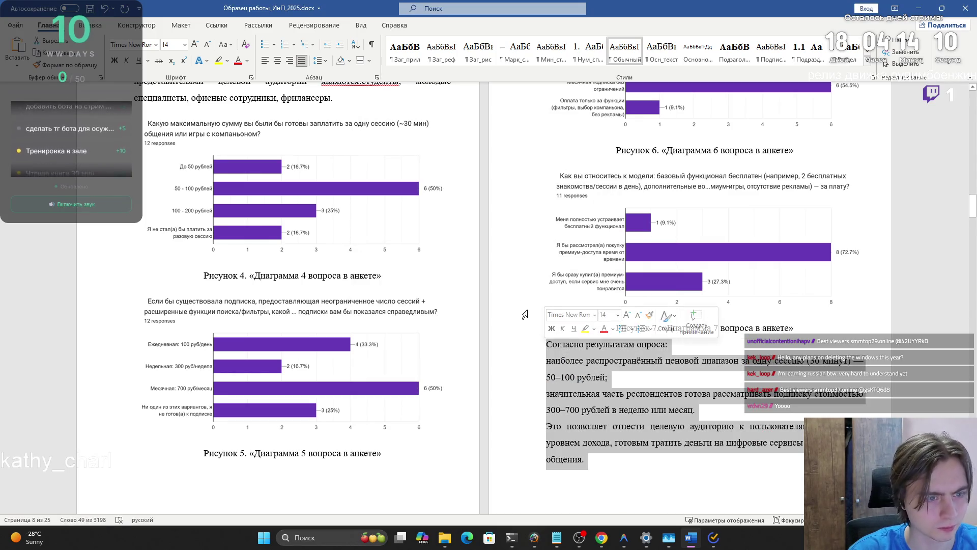
{"action": "left_click", "coordinate": [377, 78]}
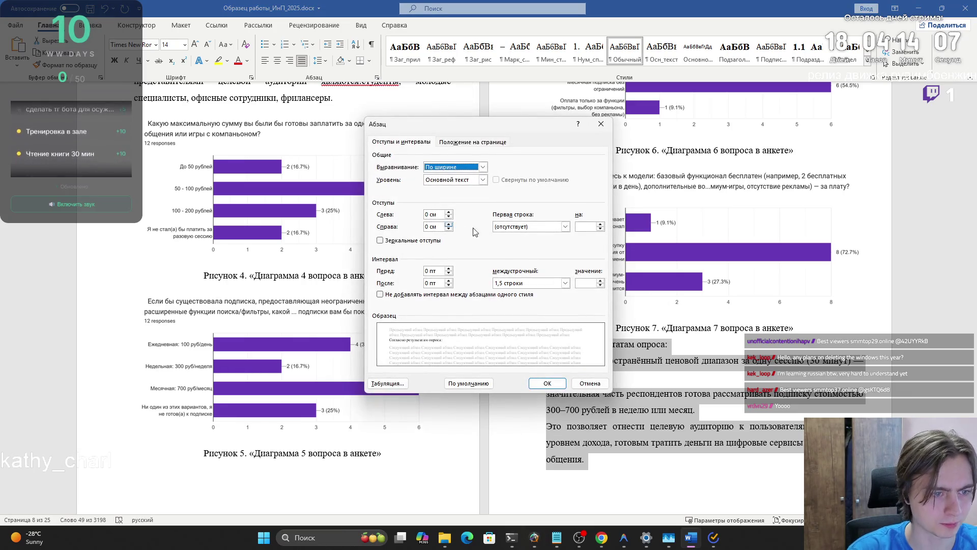
{"action": "left_click", "coordinate": [529, 226]}
{"action": "left_click", "coordinate": [529, 242]}
{"action": "left_click", "coordinate": [547, 383]}
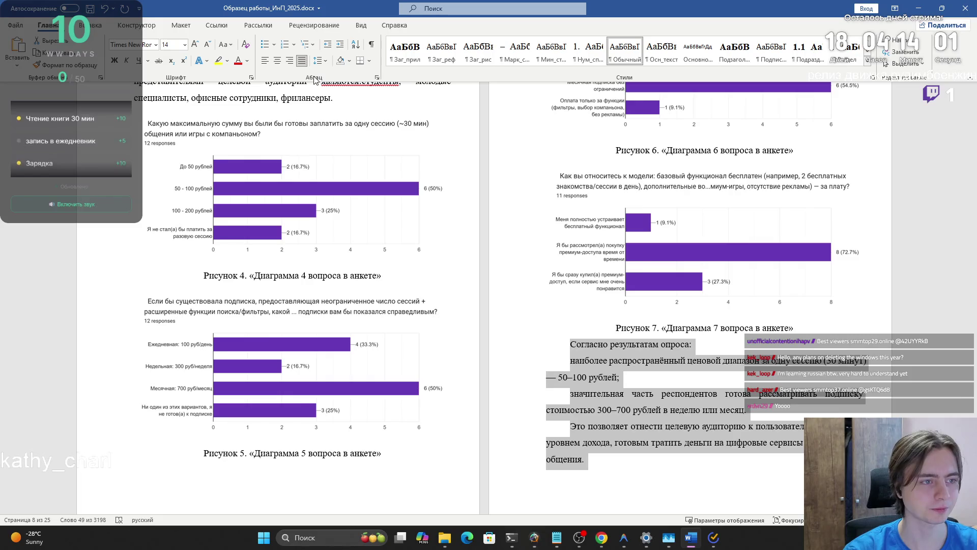
- Add Paragraph settings to the Quick Access Toolbar and test the new shortcut
{"action": "right_click", "coordinate": [377, 79]}
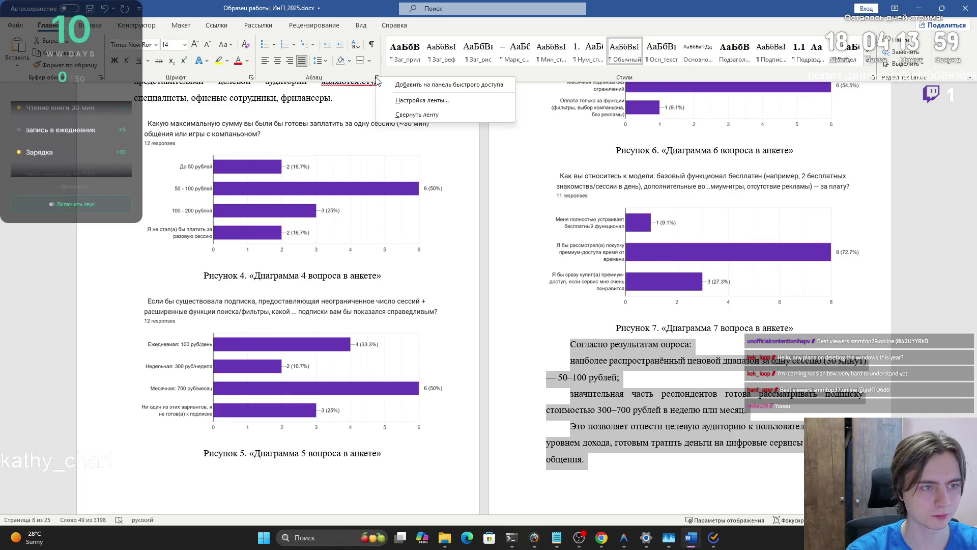
{"action": "left_click", "coordinate": [395, 85]}
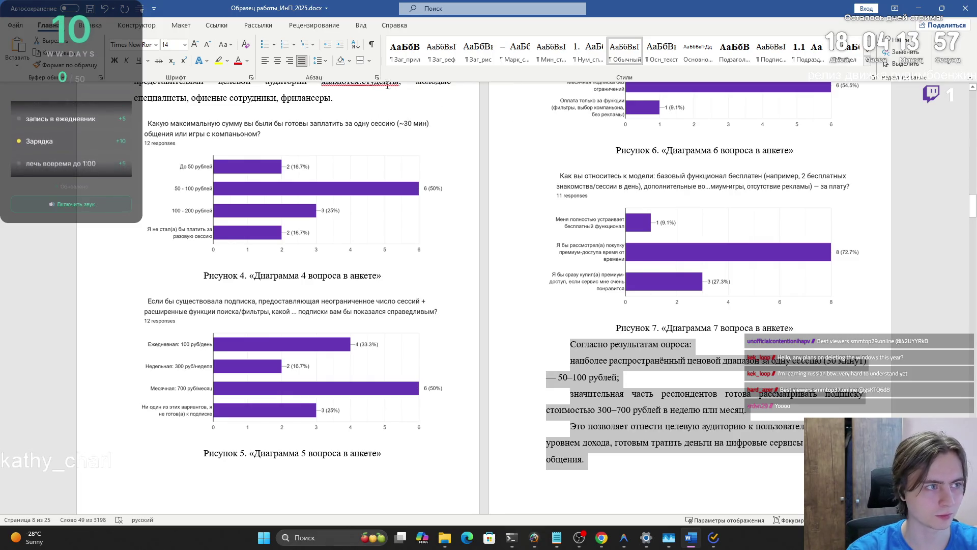
{"action": "left_click", "coordinate": [139, 9]}
{"action": "left_click", "coordinate": [601, 123]}
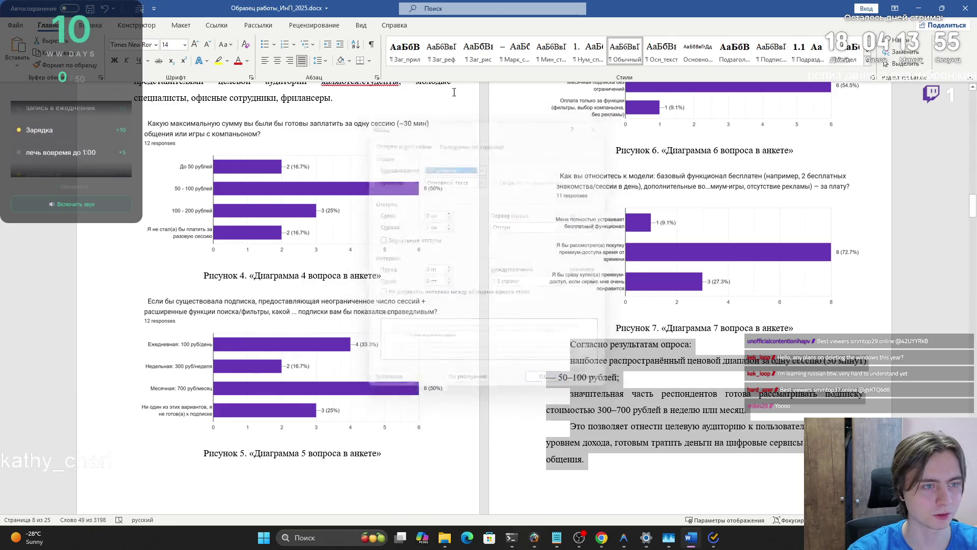
{"action": "right_click", "coordinate": [377, 78]}
{"action": "key", "text": "Escape"}
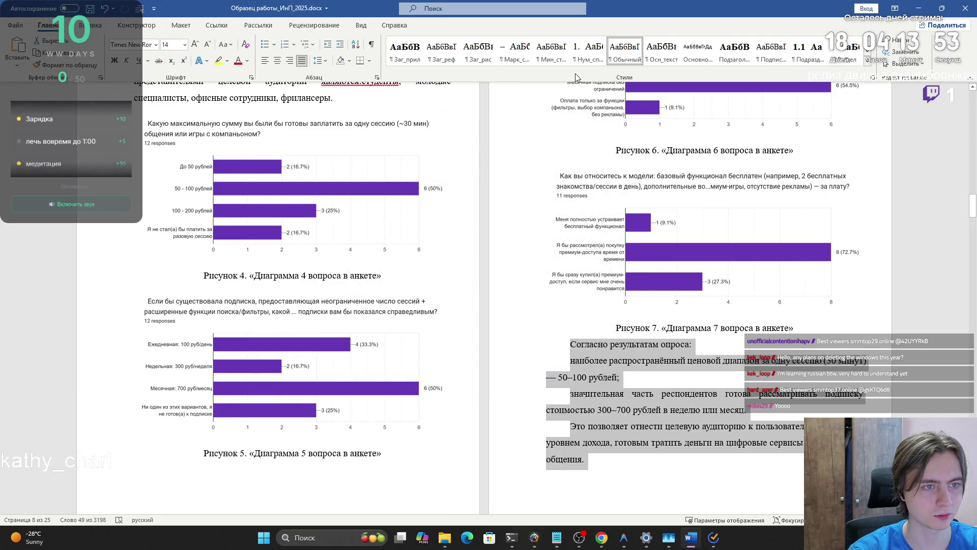
{"action": "left_click", "coordinate": [139, 10]}
{"action": "left_click", "coordinate": [601, 124]}
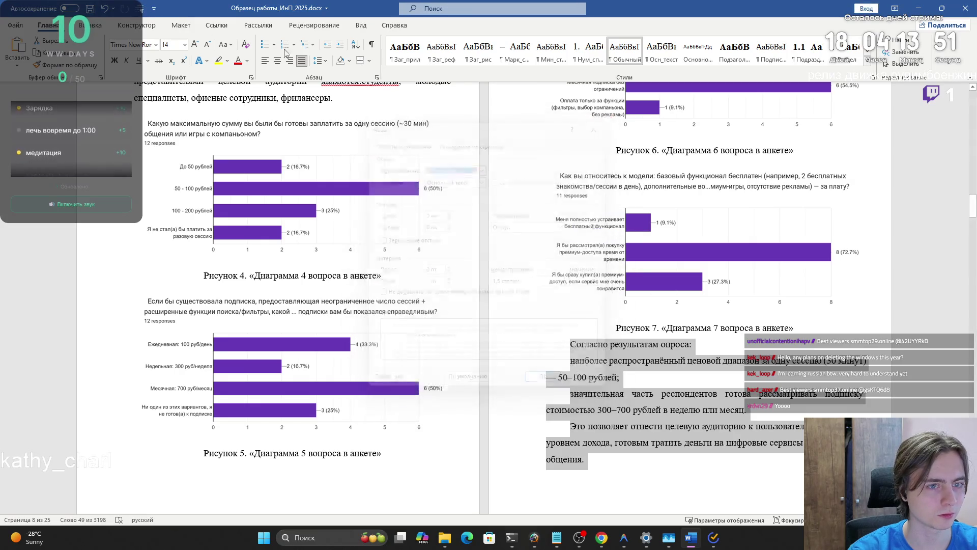
{"action": "left_click", "coordinate": [154, 9]}
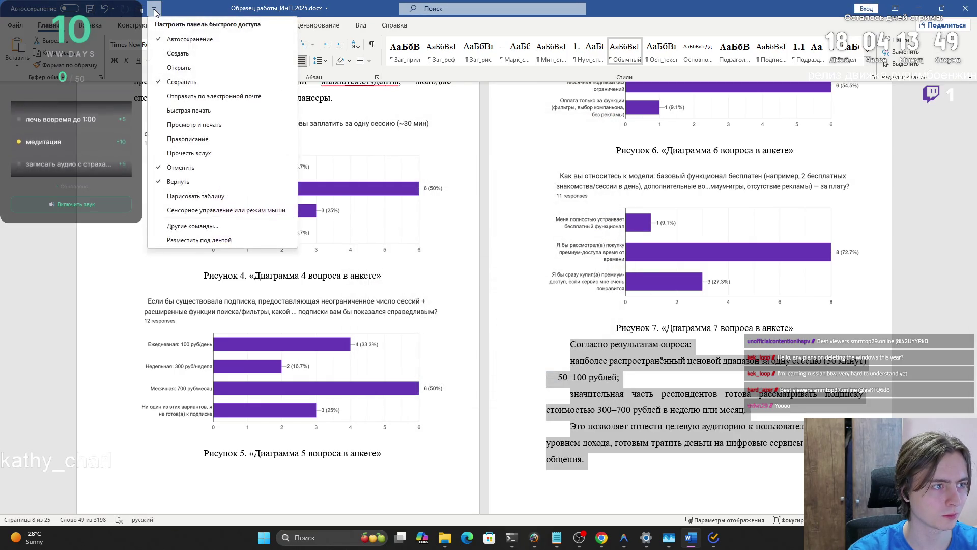
{"action": "left_click", "coordinate": [592, 241]}
{"action": "scroll", "coordinate": [592, 241], "scroll_direction": "down", "scroll_amount": 4}
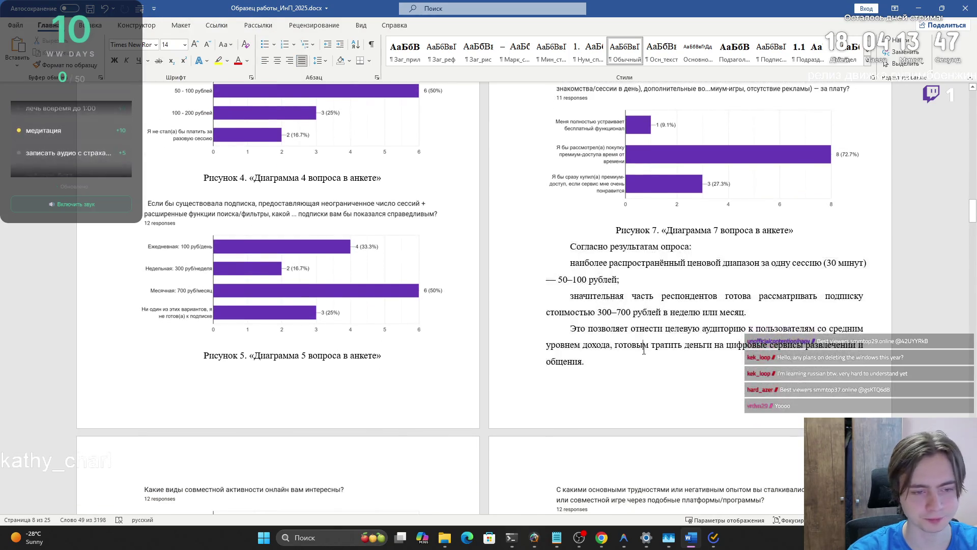
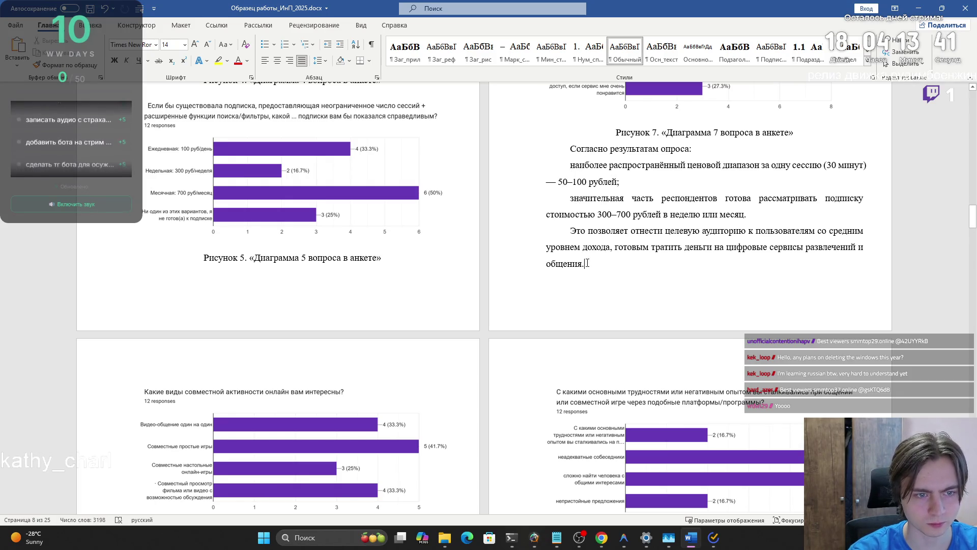
- Delete the empty line under the Figure 8 caption and check the Paragraph settings
{"action": "scroll", "coordinate": [598, 286], "scroll_direction": "down", "scroll_amount": 6}
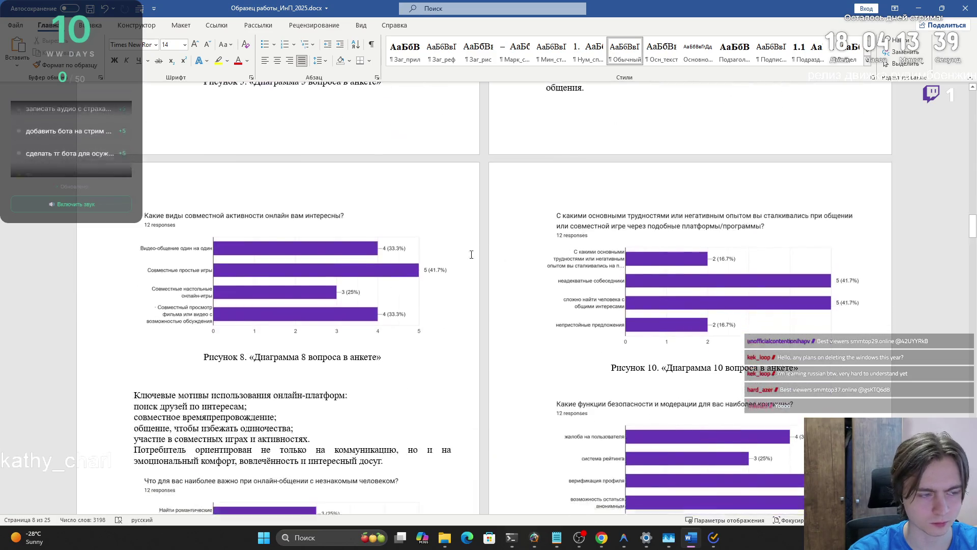
{"action": "scroll", "coordinate": [374, 216], "scroll_direction": "down", "scroll_amount": 1}
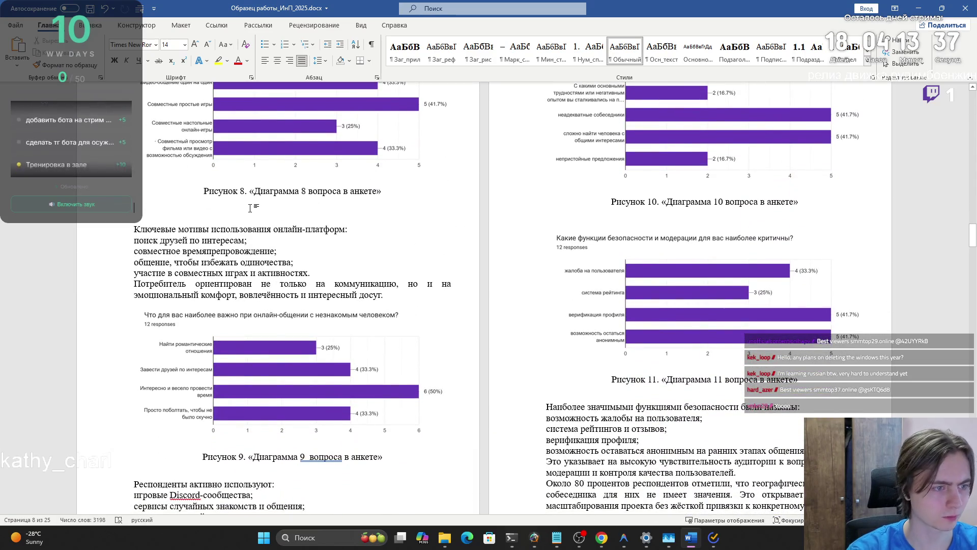
{"action": "key", "text": "BackSpace"}
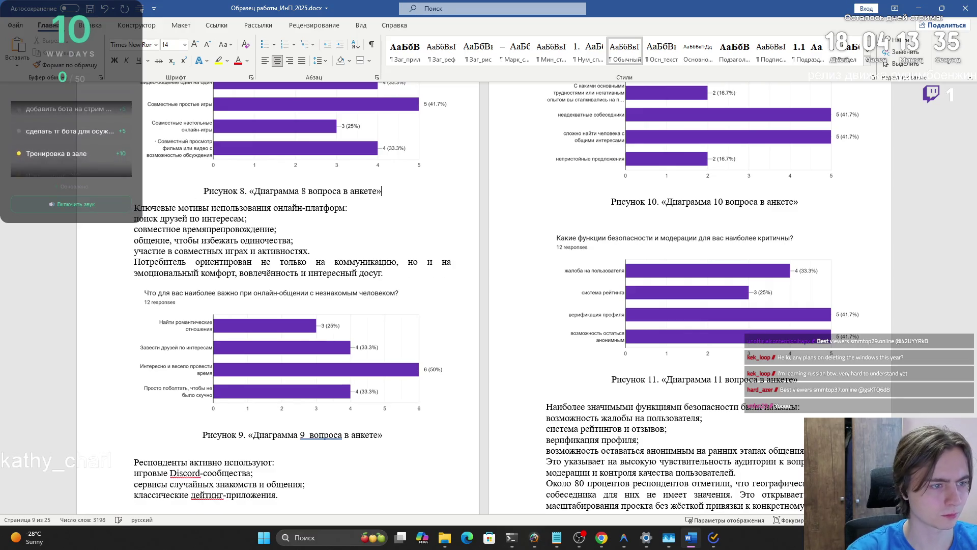
{"action": "left_click", "coordinate": [154, 8]}
{"action": "left_click", "coordinate": [140, 8]}
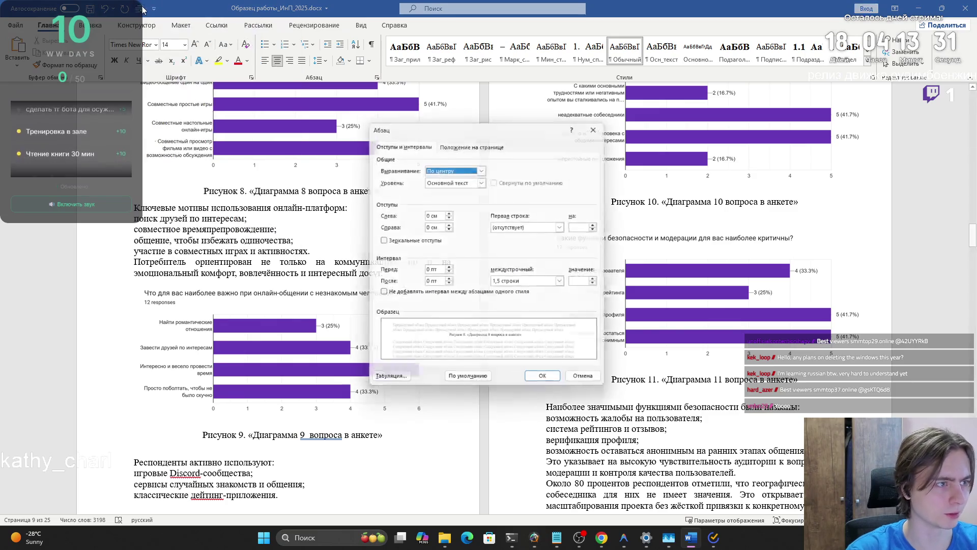
{"action": "left_click", "coordinate": [599, 123]}
- Show the Quick Access Toolbar below the ribbon and open its ribbon customization options
{"action": "right_click", "coordinate": [141, 8]}
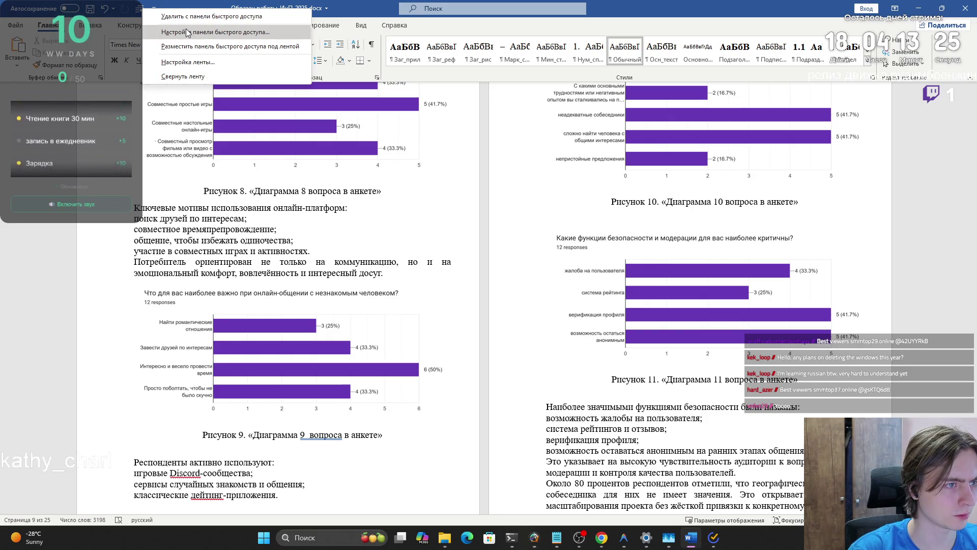
{"action": "left_click", "coordinate": [181, 46]}
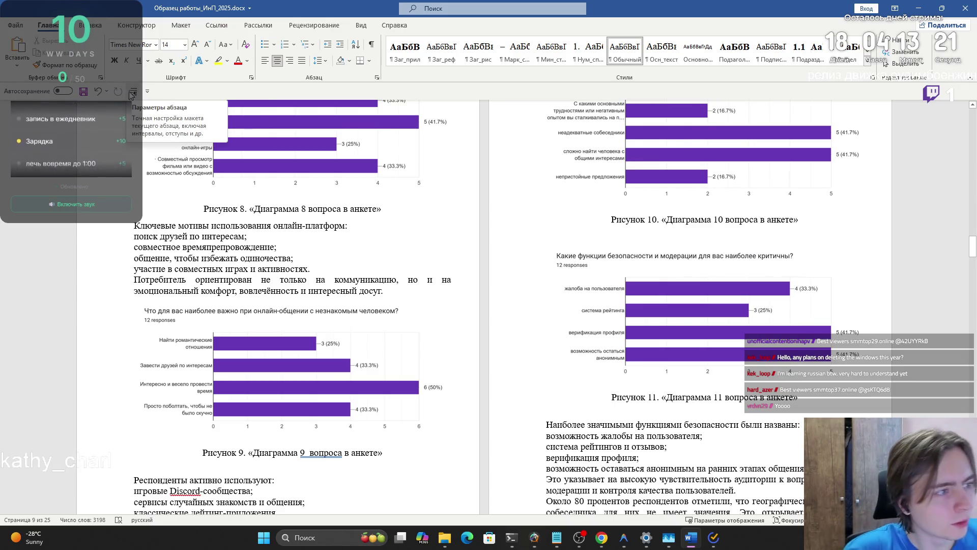
{"action": "right_click", "coordinate": [182, 92]}
{"action": "left_click", "coordinate": [213, 102]}
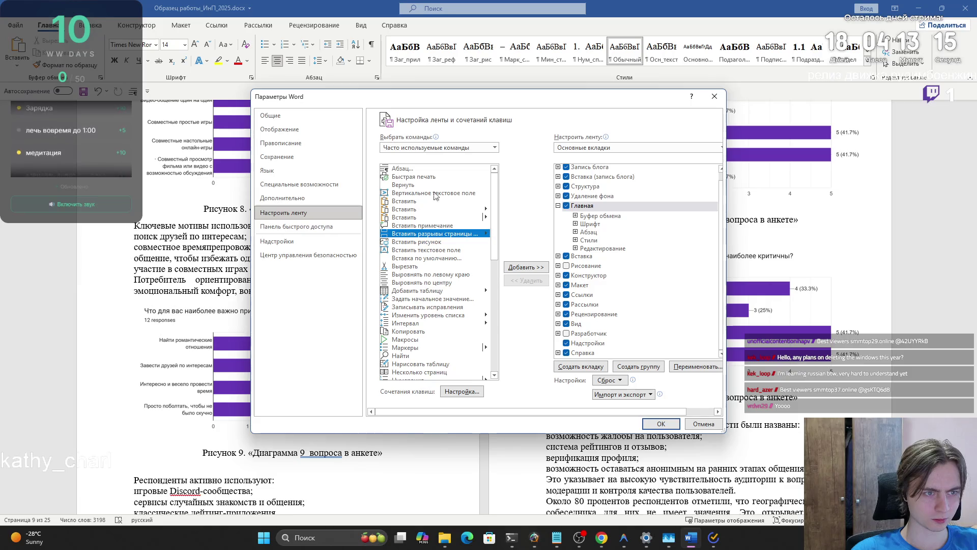
{"action": "left_click", "coordinate": [405, 169]}
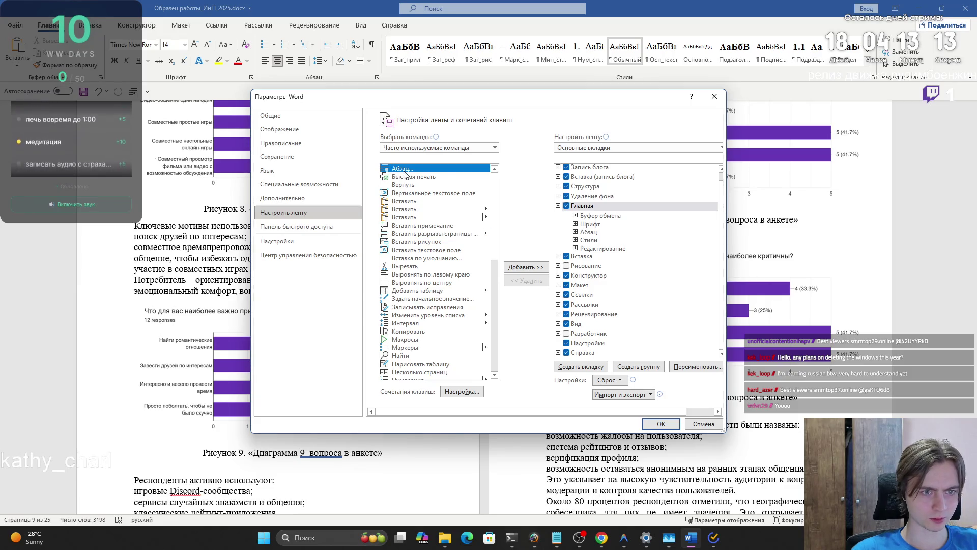
{"action": "left_click", "coordinate": [472, 392]}
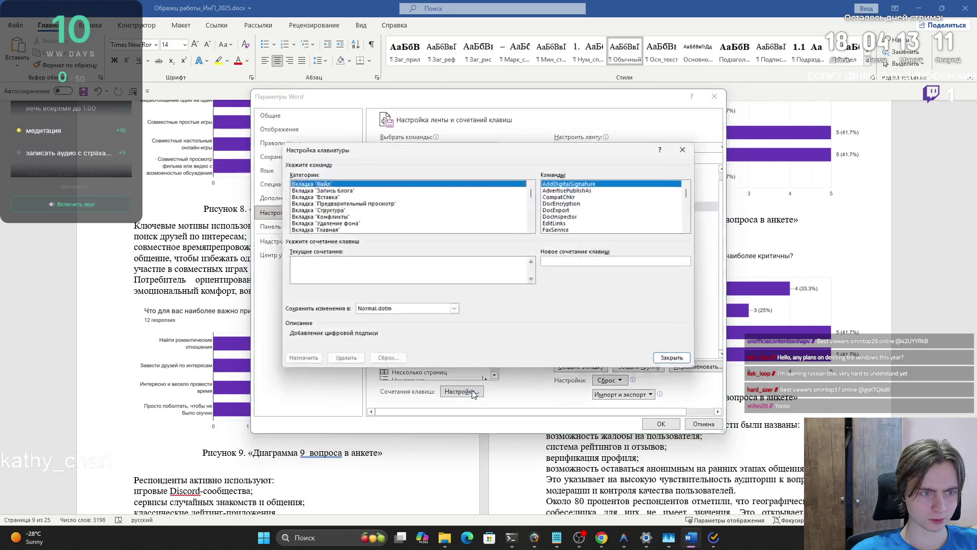
{"action": "scroll", "coordinate": [496, 219], "scroll_direction": "down", "scroll_amount": 2}
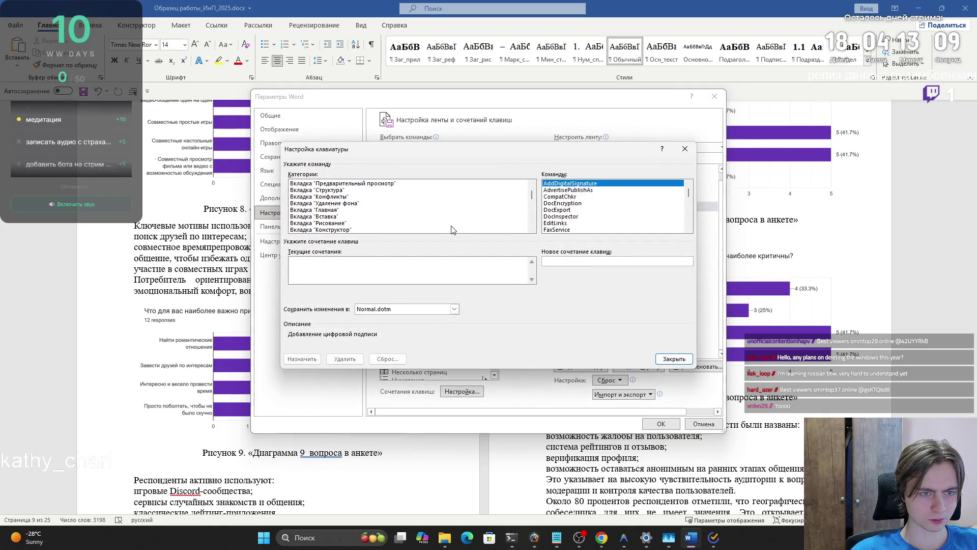
{"action": "left_click_drag", "start_coordinate": [533, 201], "coordinate": [533, 224]}
{"action": "scroll", "coordinate": [489, 223], "scroll_direction": "up", "scroll_amount": 5}
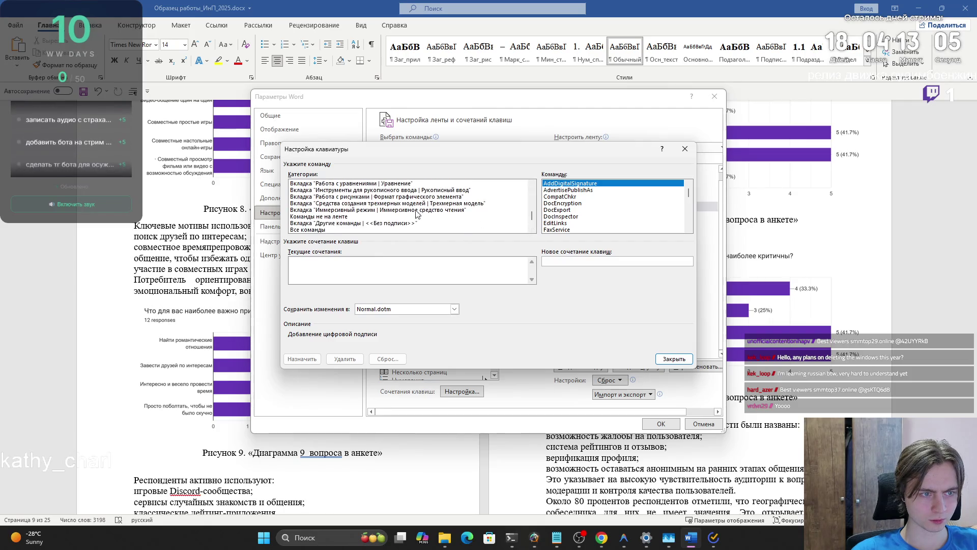
{"action": "scroll", "coordinate": [390, 212], "scroll_direction": "up", "scroll_amount": 3}
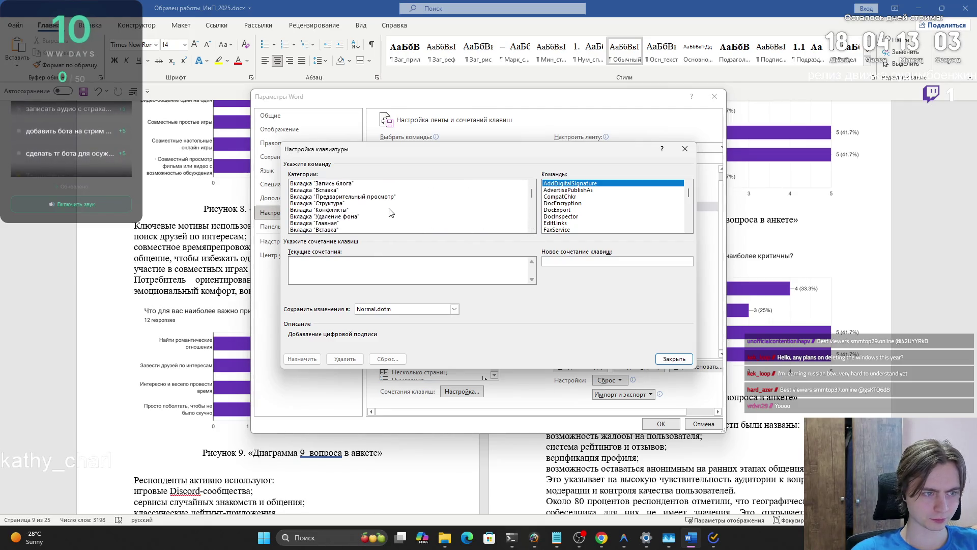
{"action": "scroll", "coordinate": [388, 210], "scroll_direction": "down", "scroll_amount": 5}
{"action": "scroll", "coordinate": [383, 216], "scroll_direction": "up", "scroll_amount": 6}
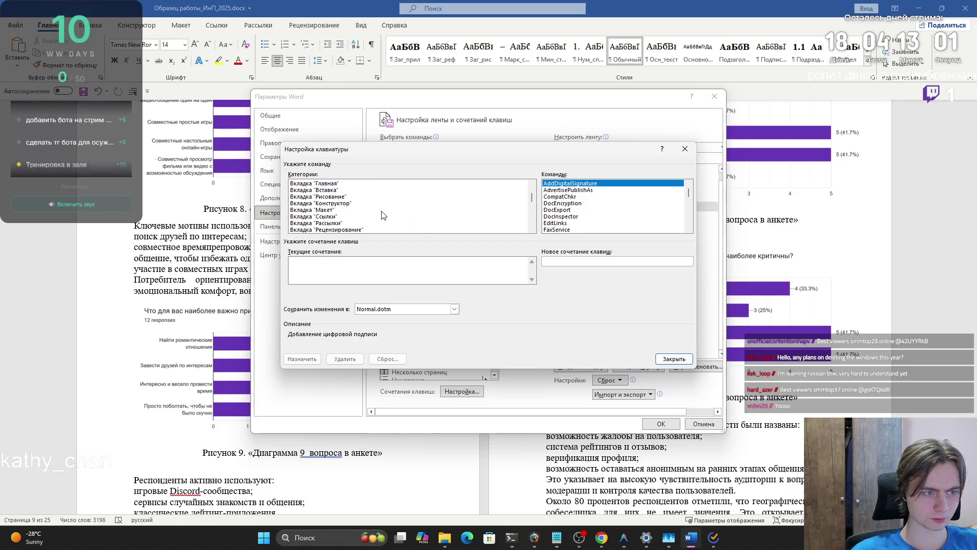
{"action": "scroll", "coordinate": [384, 217], "scroll_direction": "down", "scroll_amount": 10}
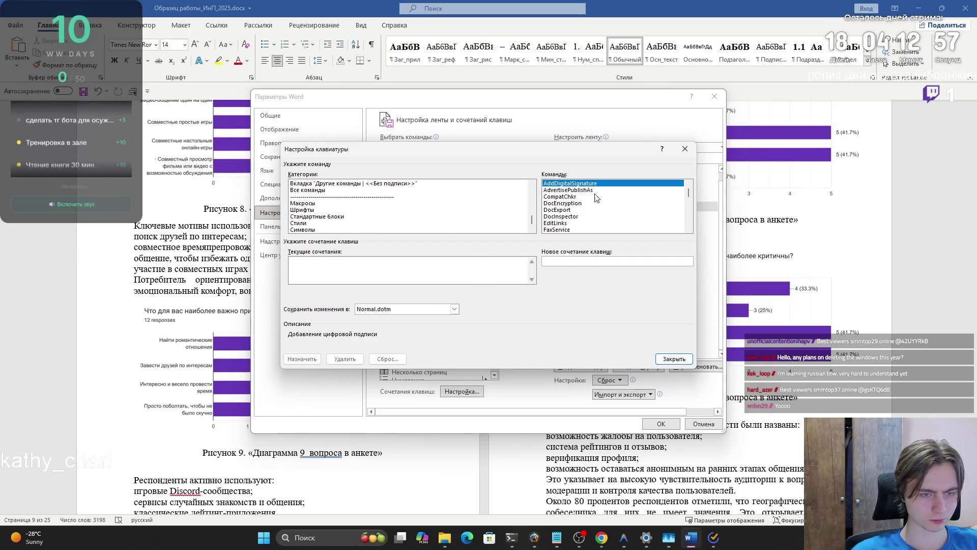
{"action": "left_click", "coordinate": [662, 359]}
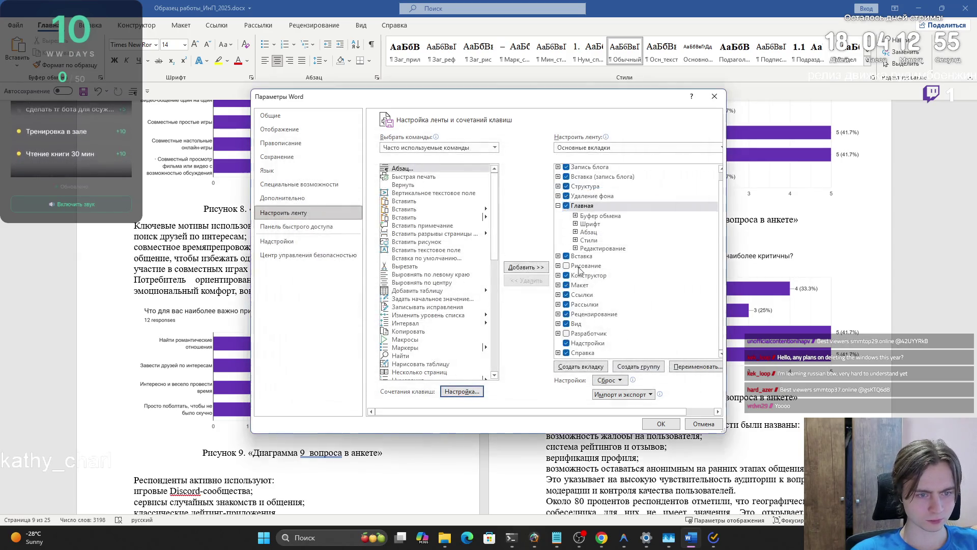
{"action": "left_click", "coordinate": [605, 147]}
{"action": "left_click", "coordinate": [605, 147]}
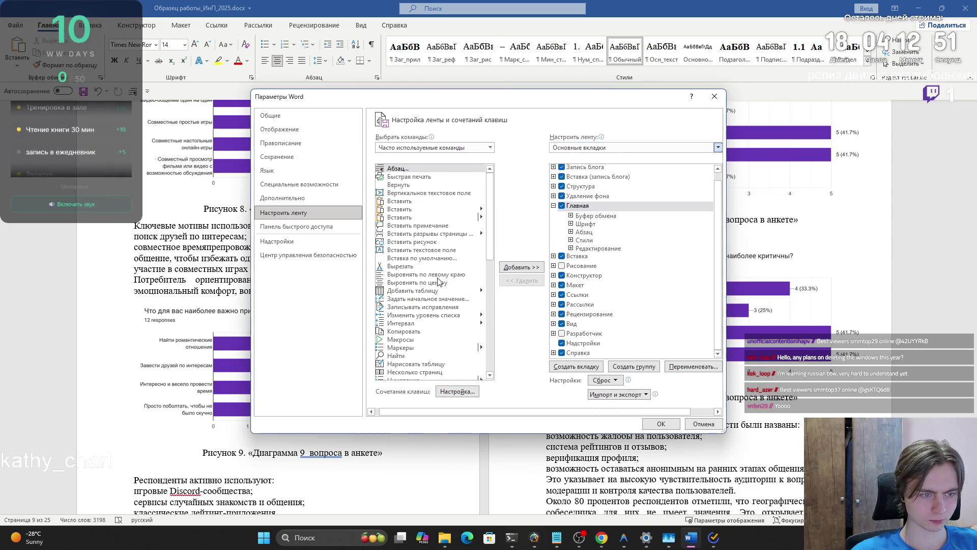
{"action": "left_click", "coordinate": [659, 426]}
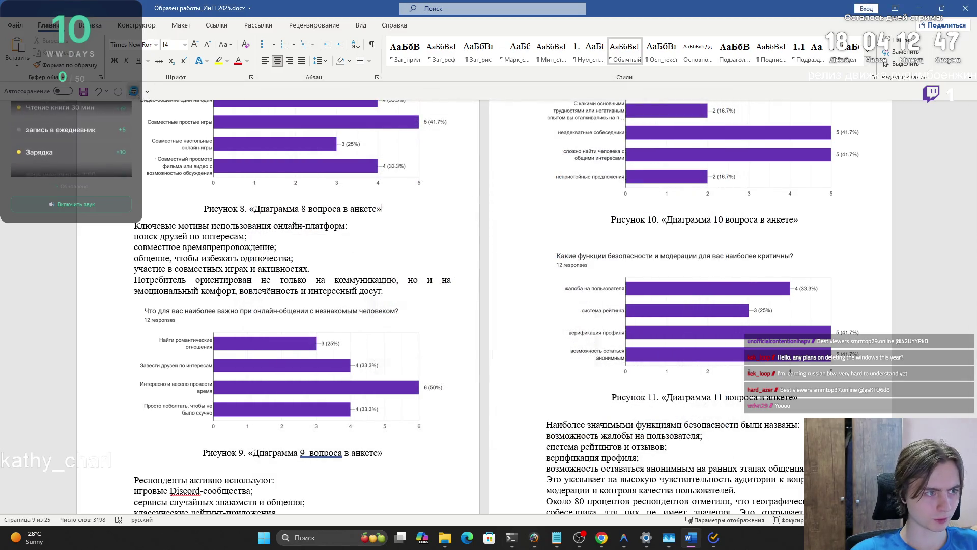
- Justify the passage from 'Ключевые мотивы' to 'досуг.' and bullet its four motive lines
{"action": "left_click", "coordinate": [134, 91]}
{"action": "left_click", "coordinate": [598, 127]}
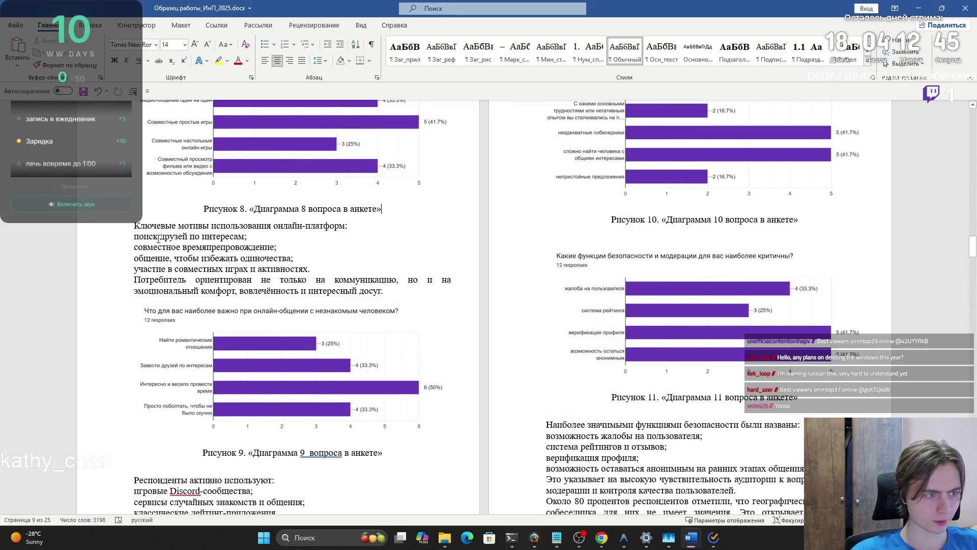
{"action": "mouse_move", "coordinate": [382, 293]}
{"action": "left_mouse_down"}
{"action": "mouse_move", "coordinate": [136, 248]}
{"action": "mouse_move", "coordinate": [134, 226]}
{"action": "left_mouse_up"}
{"action": "left_click", "coordinate": [302, 62]}
{"action": "left_click", "coordinate": [302, 61]}
{"action": "left_click", "coordinate": [293, 226]}
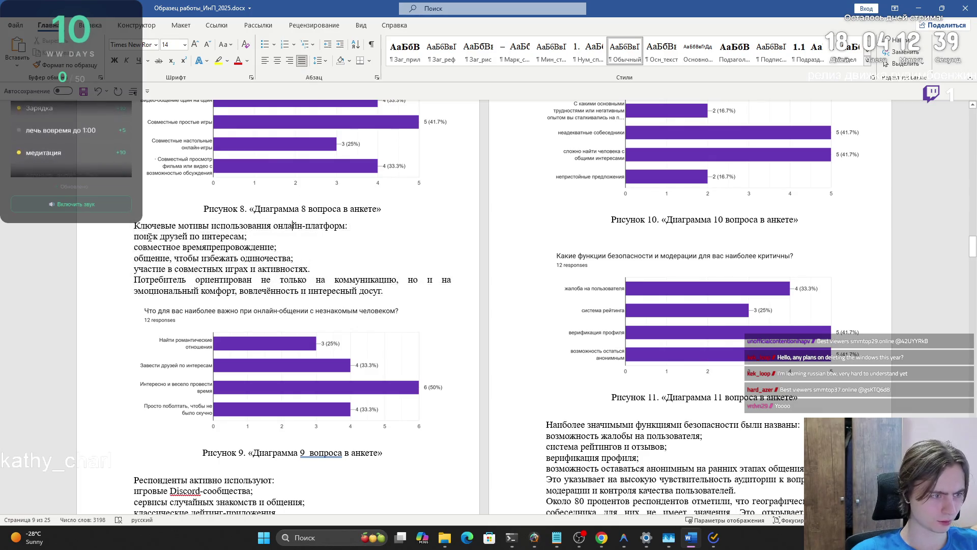
{"action": "mouse_move", "coordinate": [134, 236]}
{"action": "left_mouse_down"}
{"action": "mouse_move", "coordinate": [317, 280]}
{"action": "mouse_move", "coordinate": [314, 270]}
{"action": "left_mouse_up"}
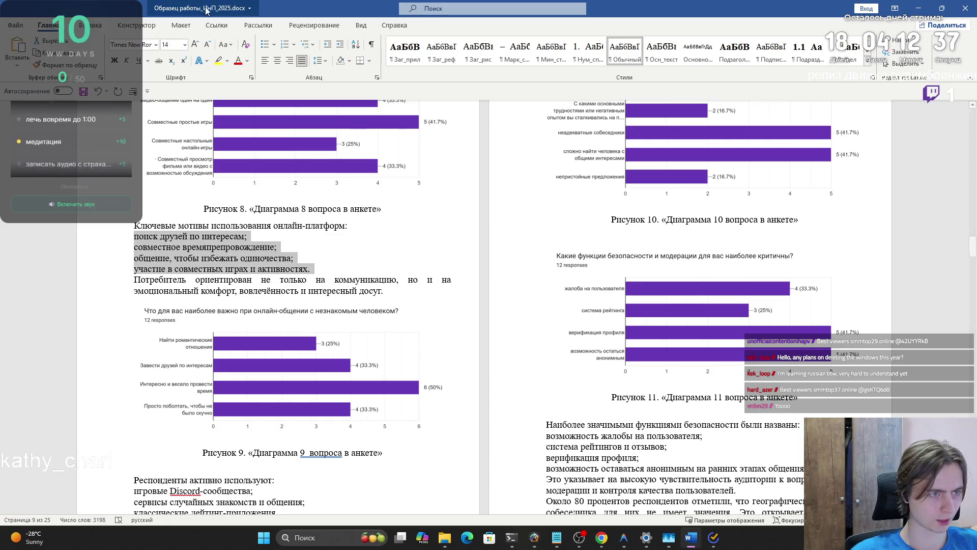
{"action": "left_click", "coordinate": [266, 45]}
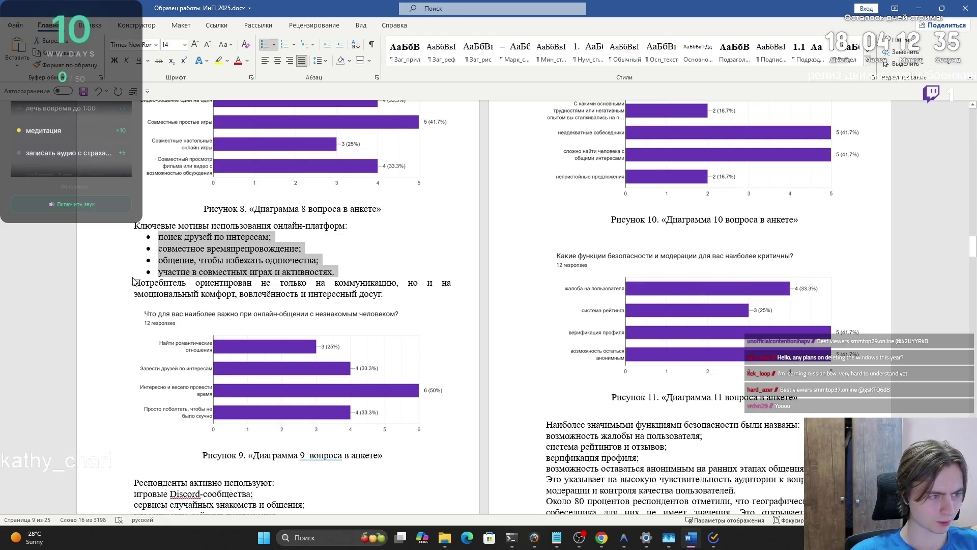
- Give the whole motives passage a 1,25 cm first-line indent and 1.5 line spacing
{"action": "left_click_drag", "start_coordinate": [386, 294], "coordinate": [129, 227]}
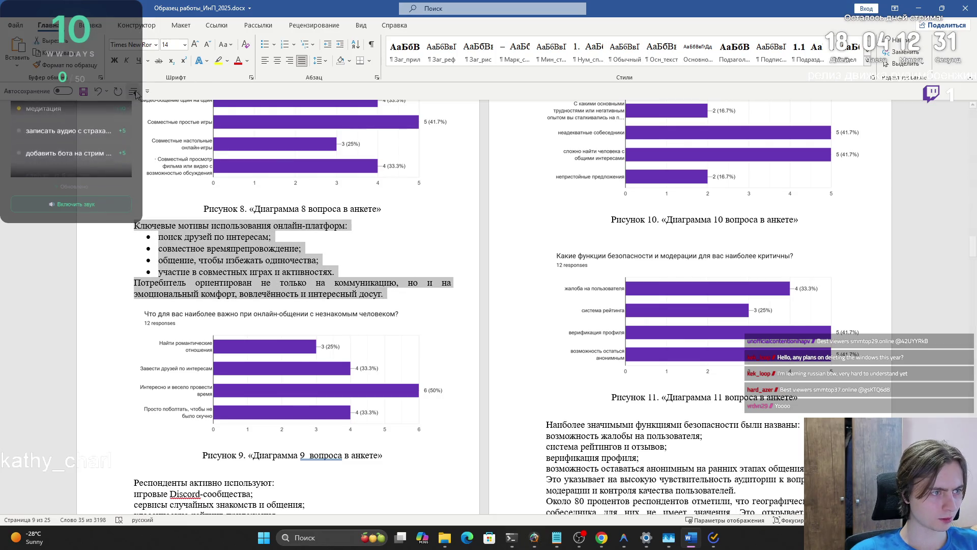
{"action": "left_click", "coordinate": [378, 78]}
{"action": "left_click", "coordinate": [565, 226]}
{"action": "left_click", "coordinate": [506, 242]}
{"action": "left_click", "coordinate": [565, 283]}
{"action": "left_click", "coordinate": [514, 298]}
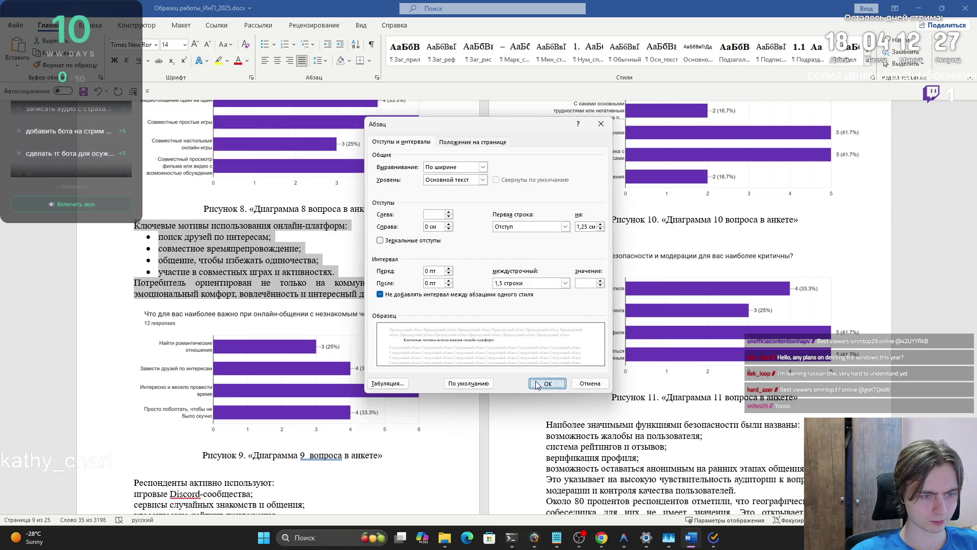
{"action": "left_click", "coordinate": [538, 383]}
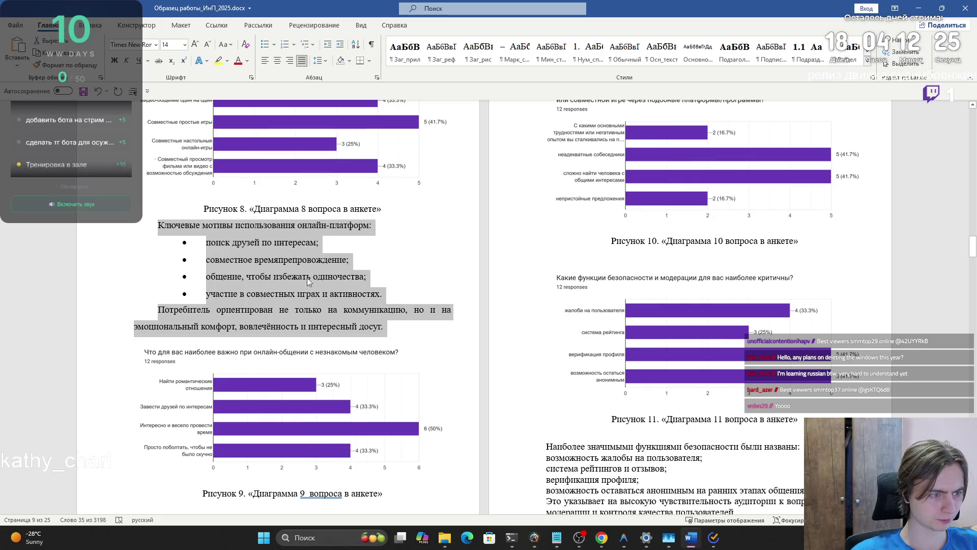
{"action": "left_click", "coordinate": [406, 326]}
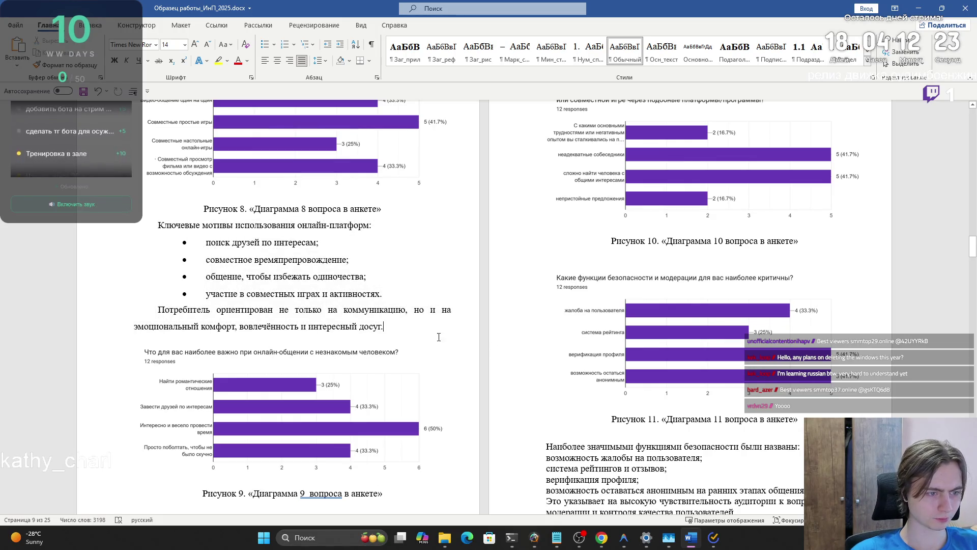
{"action": "scroll", "coordinate": [311, 418], "scroll_direction": "down", "scroll_amount": 3}
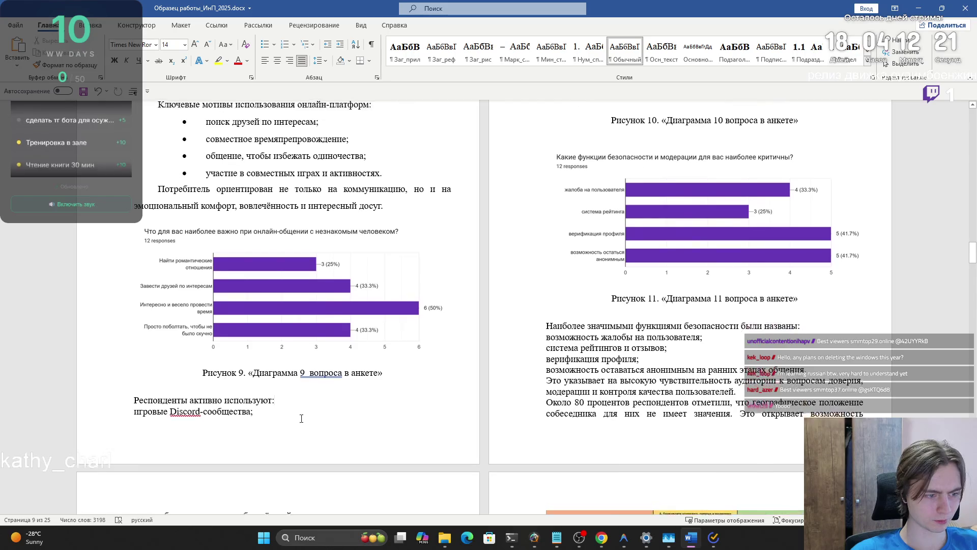
- Delete the empty paragraph below the Рисунок 9 caption
{"action": "left_click_drag", "start_coordinate": [136, 409], "coordinate": [147, 392]}
{"action": "left_click", "coordinate": [153, 390]}
{"action": "key", "text": "BackSpace"}
{"action": "left_click", "coordinate": [263, 405]}
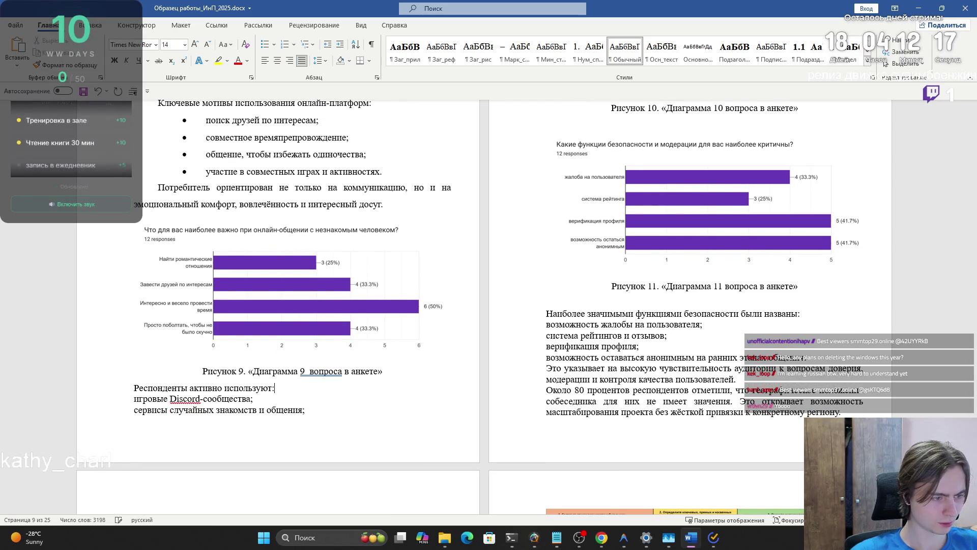
{"action": "mouse_move", "coordinate": [223, 390]}
{"action": "left_mouse_down"}
{"action": "mouse_move", "coordinate": [213, 375]}
{"action": "mouse_move", "coordinate": [132, 389]}
{"action": "left_mouse_up"}
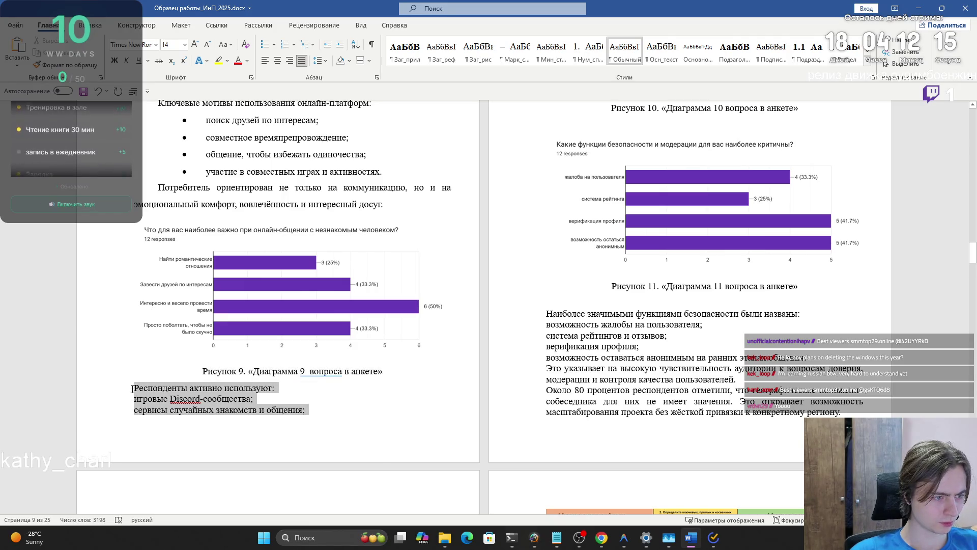
{"action": "left_click", "coordinate": [292, 409]}
- Review the text after 'Респонденты активно используют:' and select a line near the top of the page
{"action": "scroll", "coordinate": [360, 380], "scroll_direction": "up", "scroll_amount": 3}
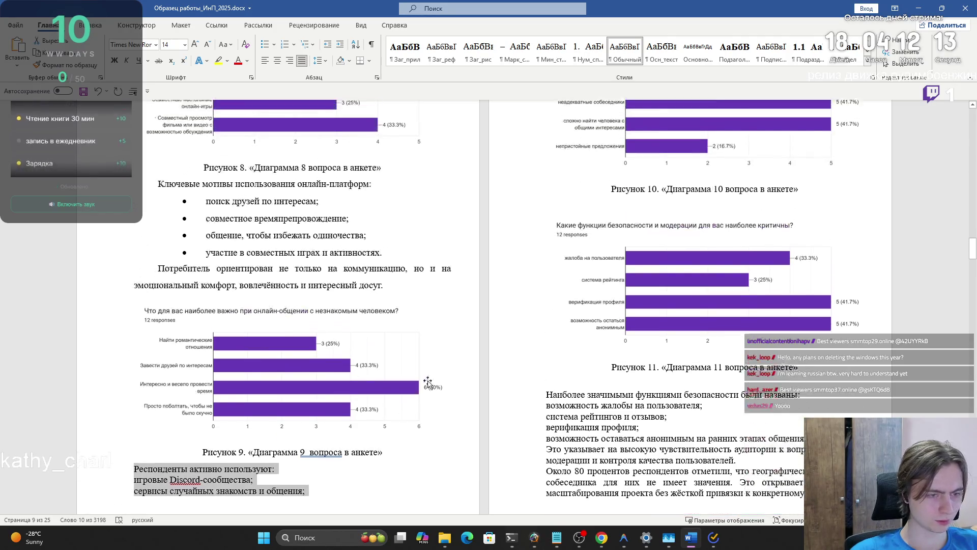
{"action": "scroll", "coordinate": [361, 379], "scroll_direction": "down", "scroll_amount": 2}
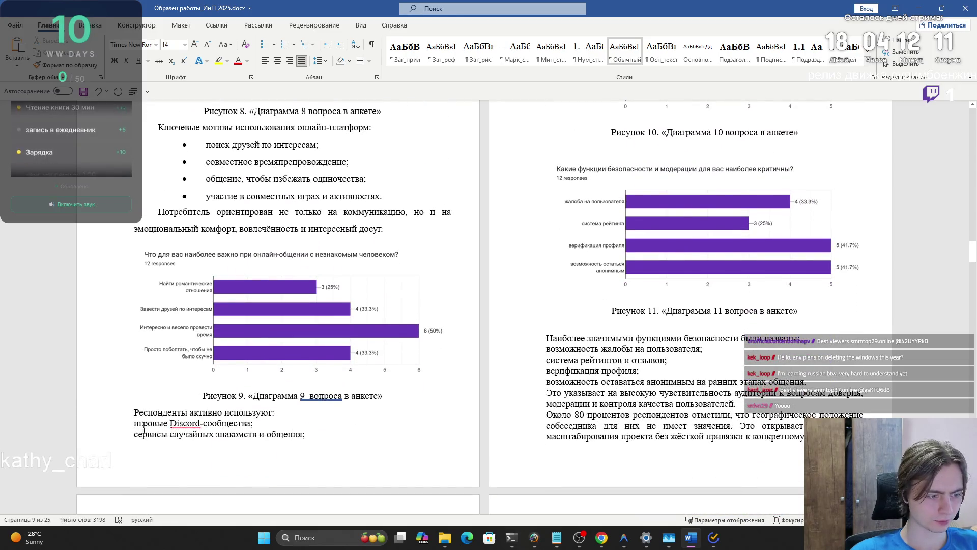
{"action": "scroll", "coordinate": [710, 223], "scroll_direction": "up", "scroll_amount": 10}
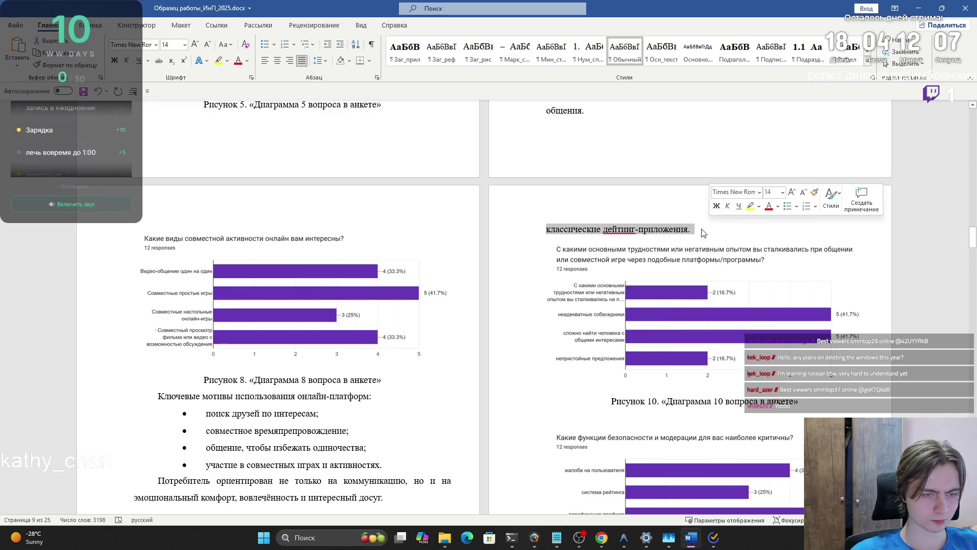
{"action": "scroll", "coordinate": [711, 224], "scroll_direction": "down", "scroll_amount": 12}
{"action": "scroll", "coordinate": [675, 240], "scroll_direction": "up", "scroll_amount": 10}
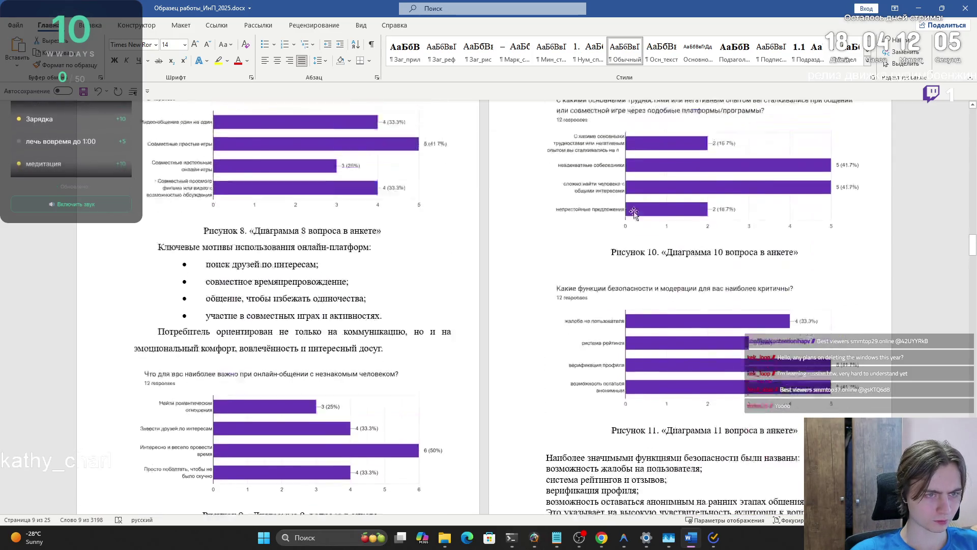
{"action": "scroll", "coordinate": [481, 261], "scroll_direction": "down", "scroll_amount": 12}
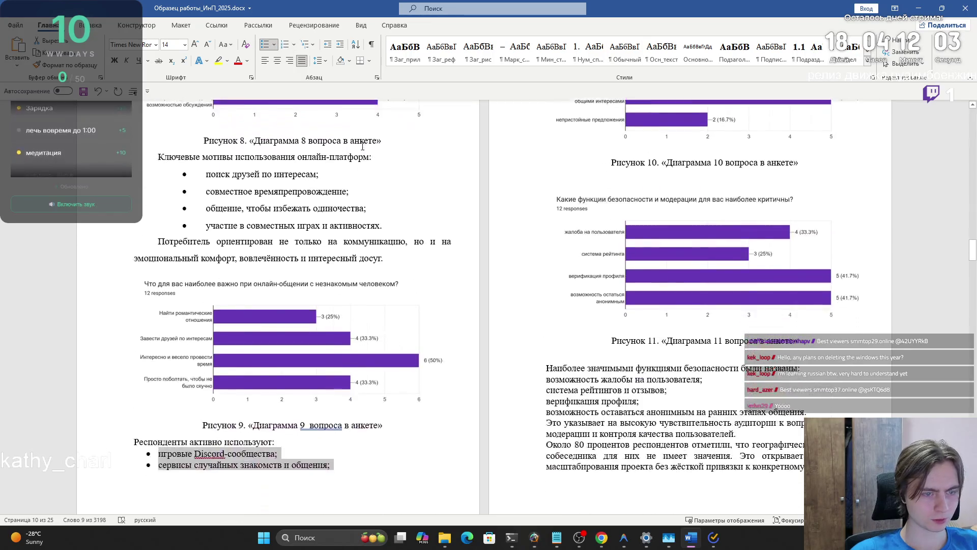
{"action": "scroll", "coordinate": [481, 260], "scroll_direction": "up", "scroll_amount": 12}
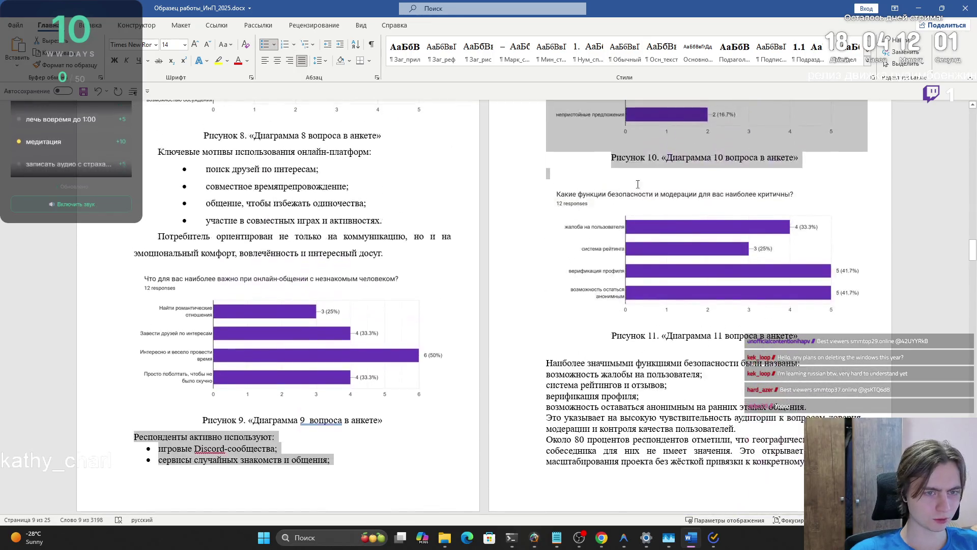
{"action": "left_click_drag", "start_coordinate": [571, 157], "coordinate": [716, 153]}
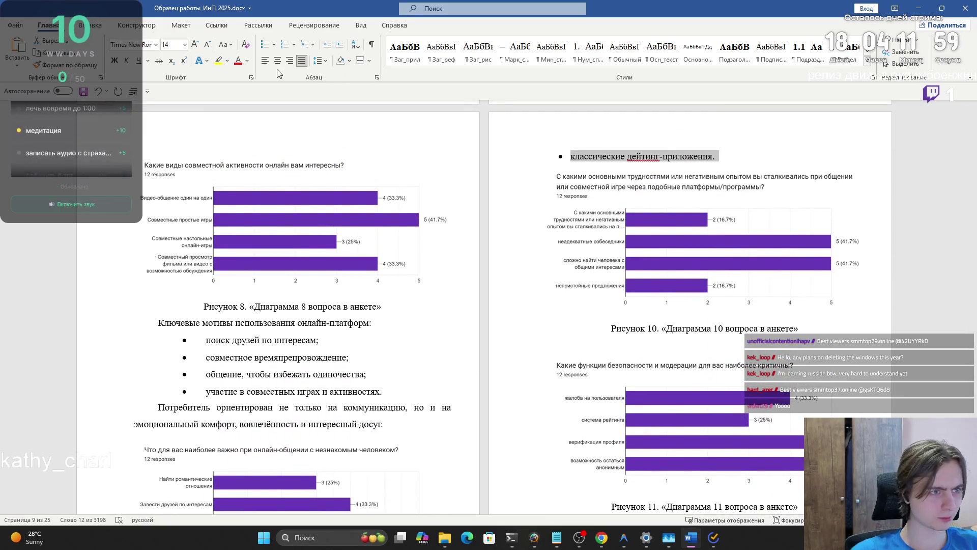